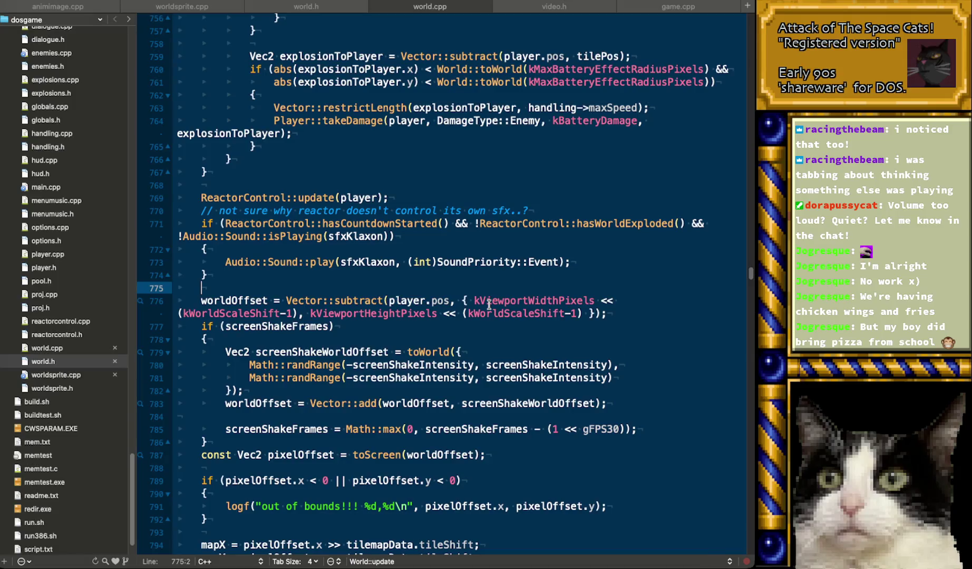
- Close the video.h, world.cpp, world.h, worldsprite.cpp and animimage.cpp tabs
{"action": "scroll", "coordinate": [489, 305], "scroll_direction": "down", "scroll_amount": 3}
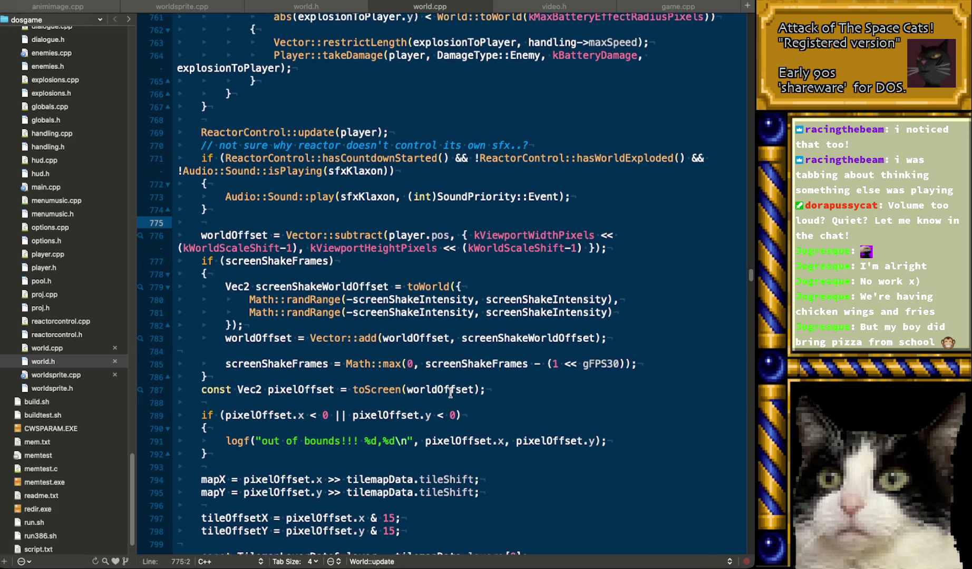
{"action": "scroll", "coordinate": [451, 393], "scroll_direction": "down", "scroll_amount": 5}
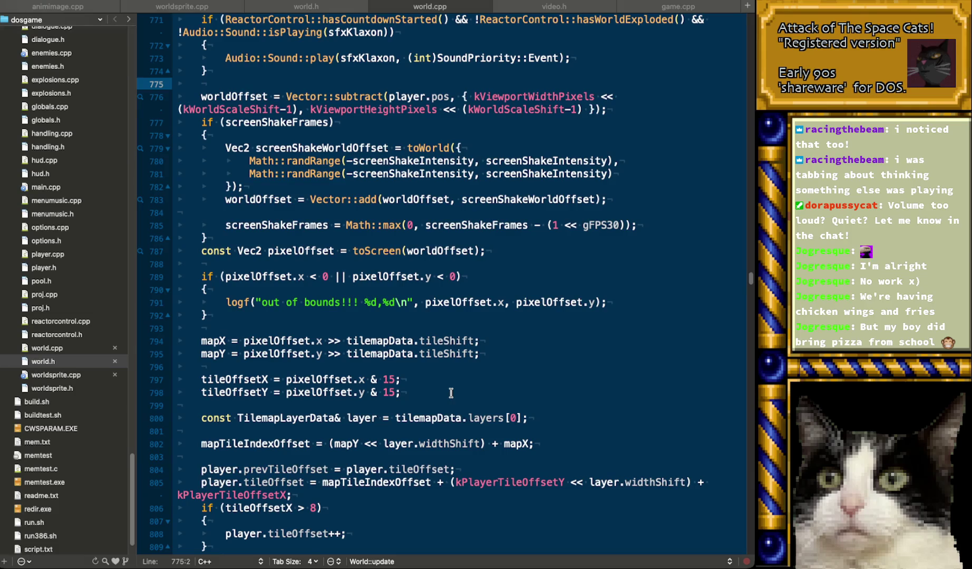
{"action": "scroll", "coordinate": [451, 393], "scroll_direction": "down", "scroll_amount": 5}
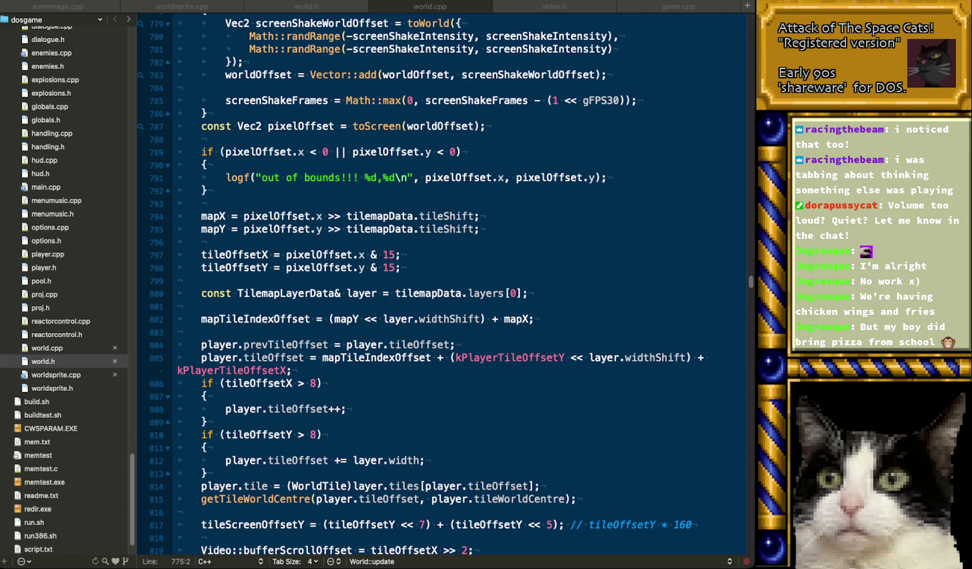
{"action": "left_click", "coordinate": [431, 279]}
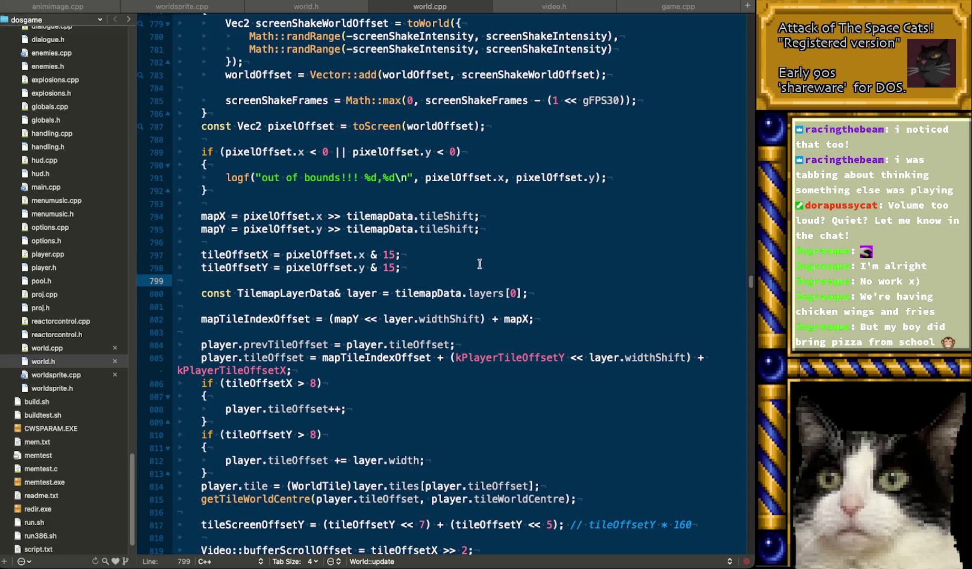
{"action": "middle_click", "coordinate": [546, 6]}
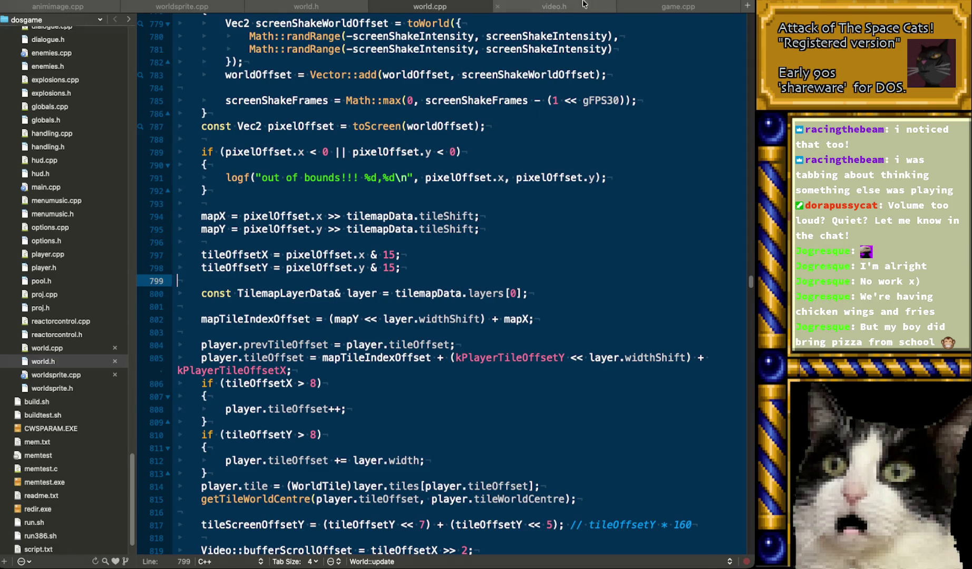
{"action": "middle_click", "coordinate": [454, 6]}
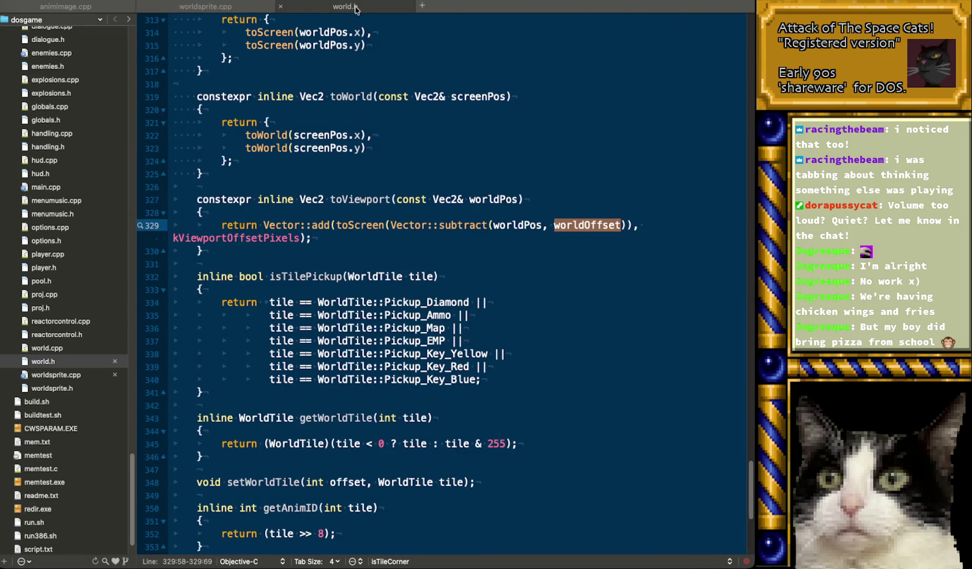
{"action": "middle_click", "coordinate": [369, 7]}
{"action": "middle_click", "coordinate": [253, 6]}
{"action": "middle_click", "coordinate": [86, 6]}
{"action": "scroll", "coordinate": [94, 341], "scroll_direction": "up", "scroll_amount": 10}
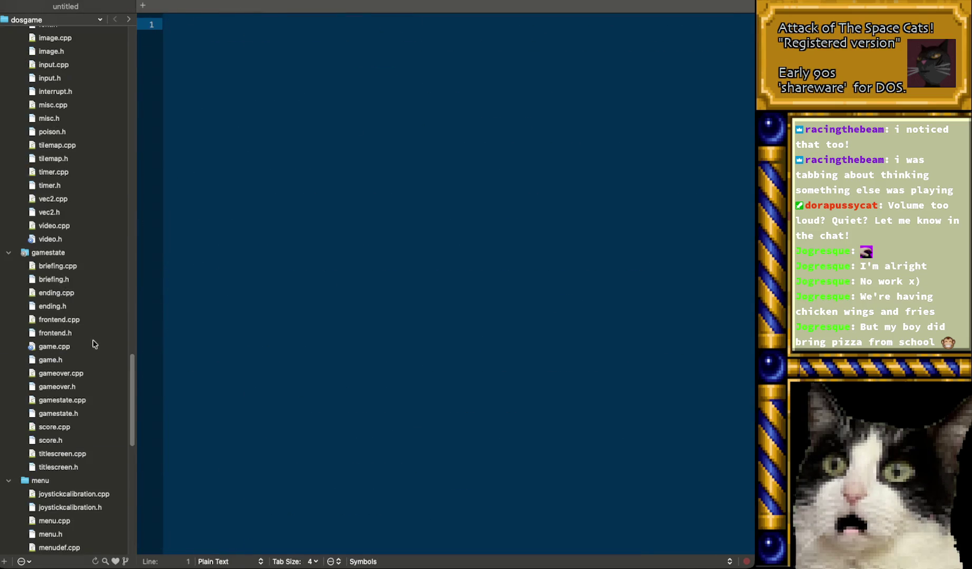
{"action": "scroll", "coordinate": [88, 372], "scroll_direction": "down", "scroll_amount": 8}
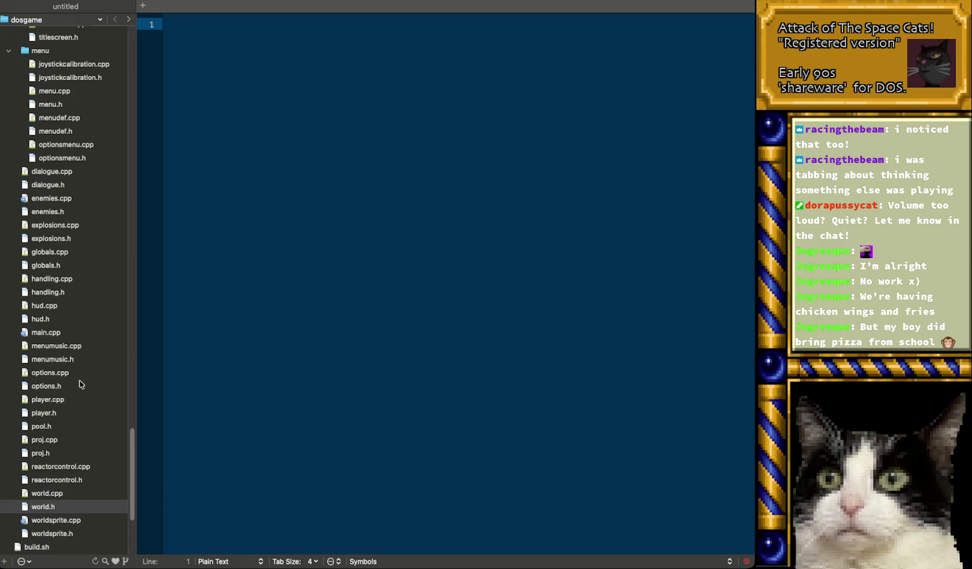
- In main.cpp, replace the Perf sentry notes on lines 45–60 with '- render sentries from vram:'
{"action": "left_click", "coordinate": [55, 333]}
{"action": "left_click", "coordinate": [442, 341]}
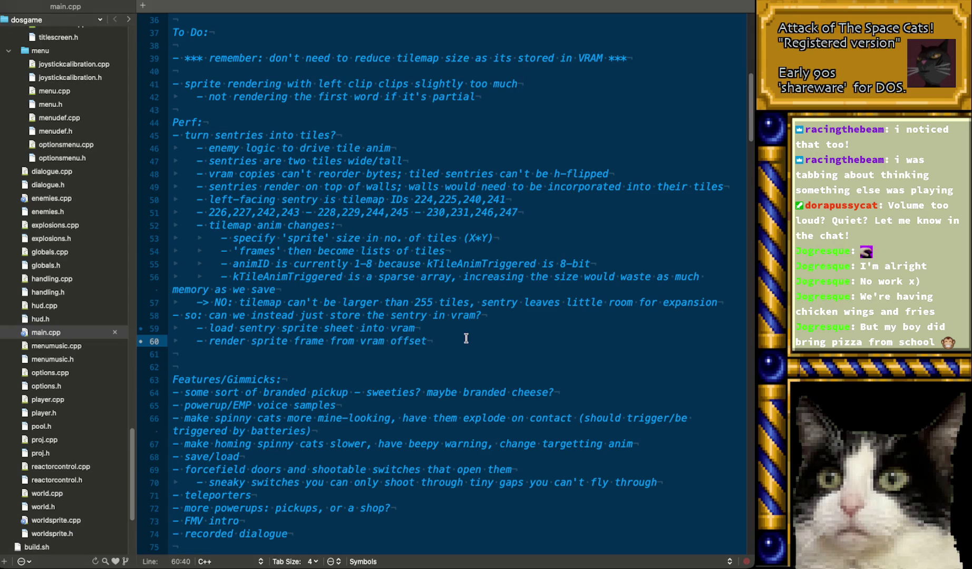
{"action": "key", "text": "shift+super+Left"}
{"action": "key", "text": "shift+Up"}
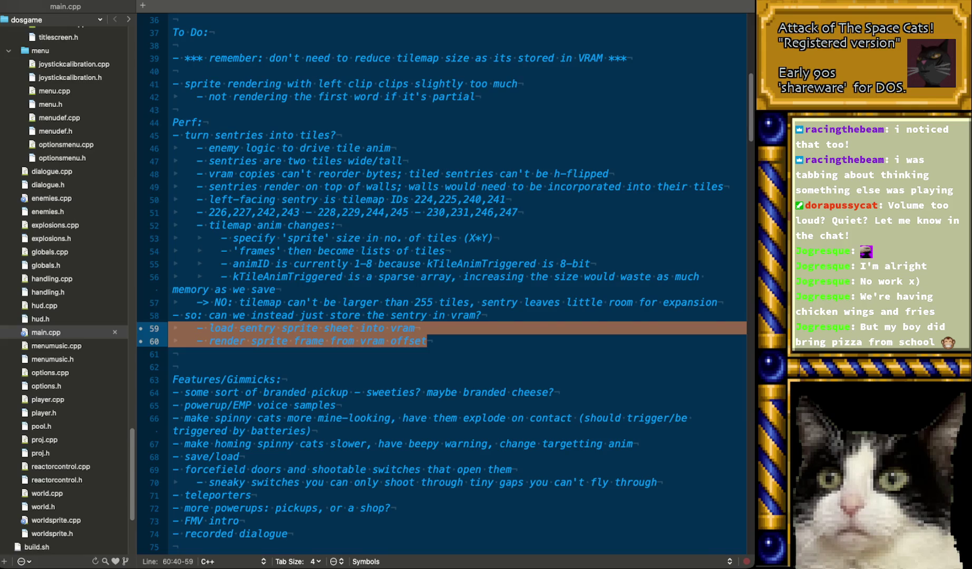
{"action": "key", "text": "shift+Up"}
{"action": "key", "text": "shift+Up"}
{"action": "key", "text": "shift+Up"}
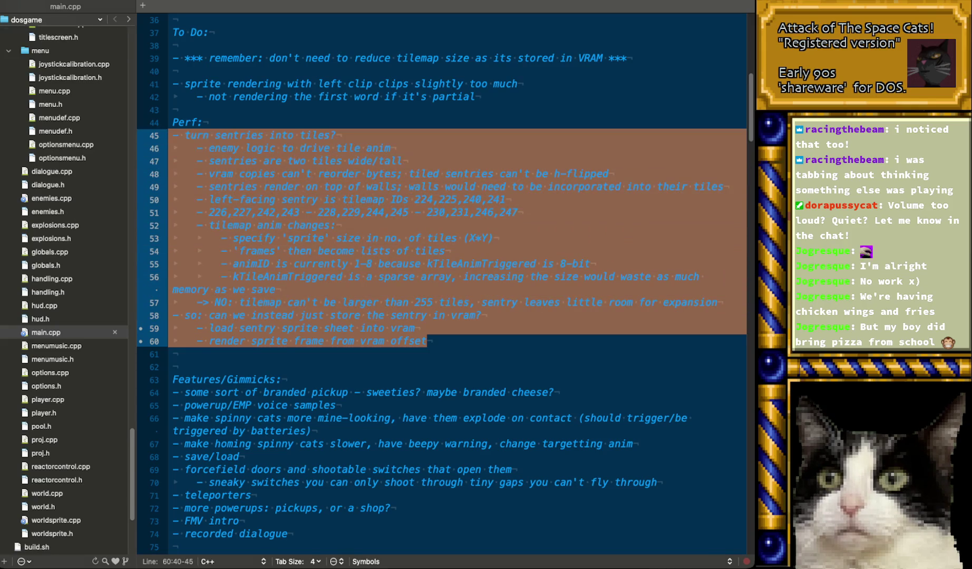
{"action": "key", "text": "BackSpace"}
{"action": "type", "text": "- render sentries from vram:"}
{"action": "key", "text": "Return"}
- Add an indented sub-bullet blaming sprite 'jiggle' on incorrect scroll offsets, then switch to Blender
{"action": "key", "text": "Tab"}
{"action": "type", "text": "- "}
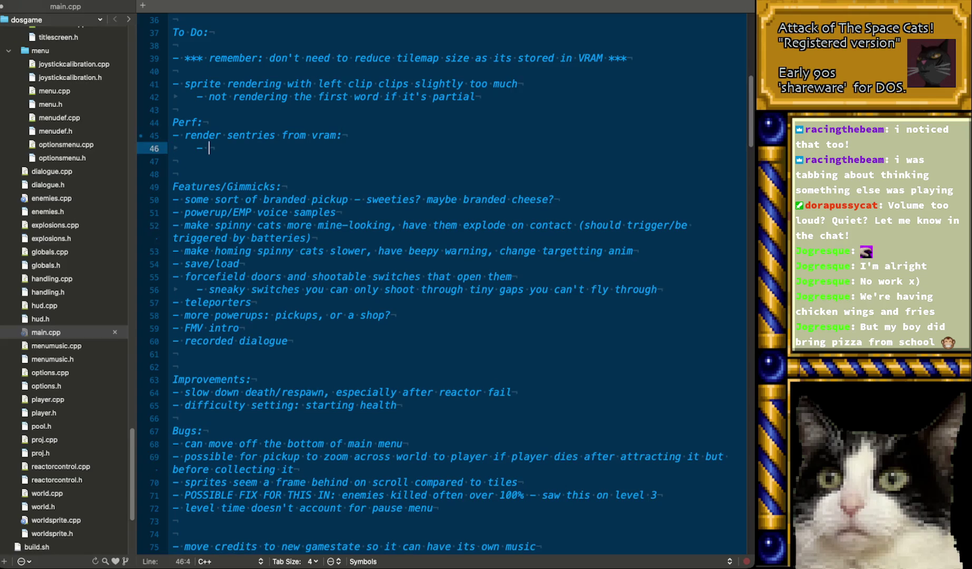
{"action": "type", "text": "exacerbates longstanding "}
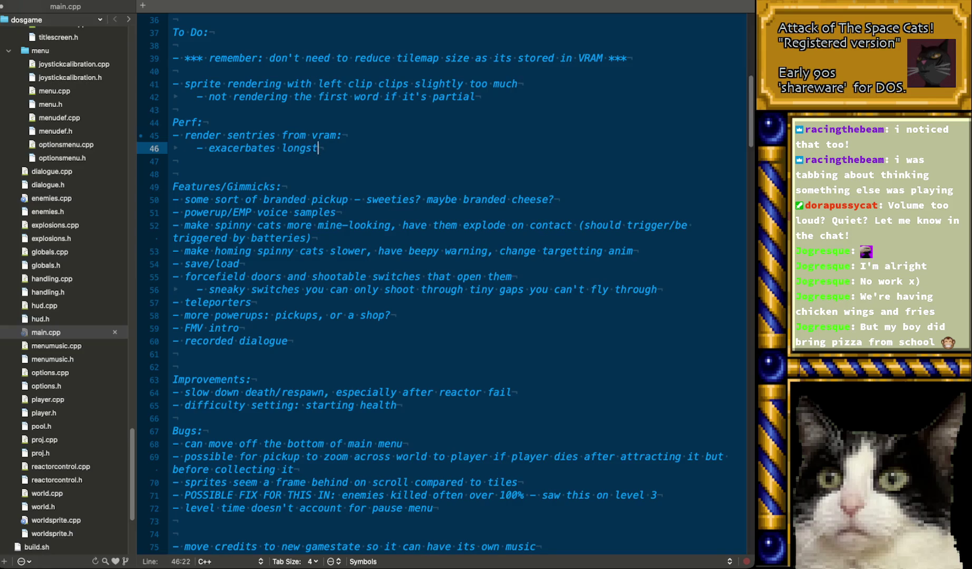
{"action": "type", "text": "issue where s"}
{"action": "type", "text": "prites 'jiggle"}
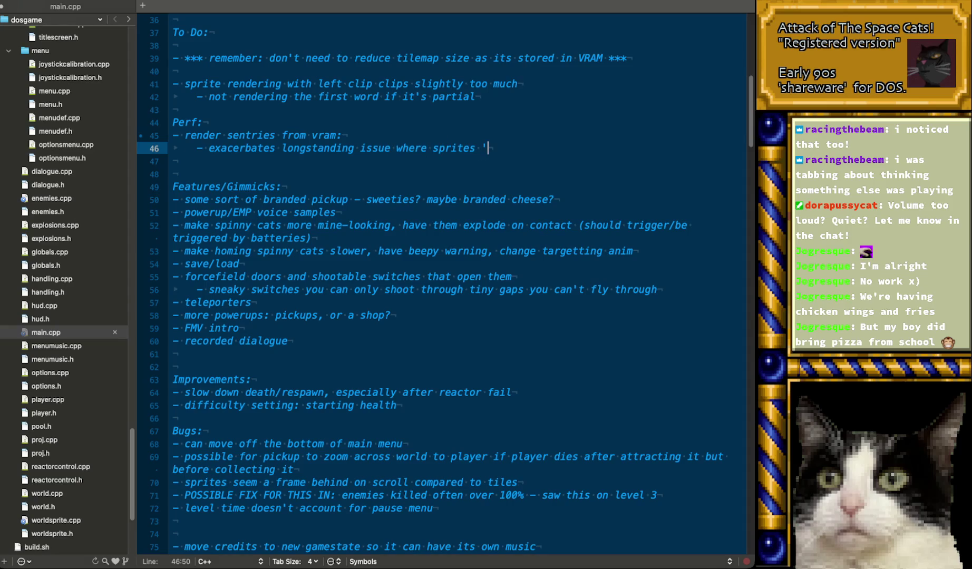
{"action": "type", "text": "'"}
{"action": "type", "text": ", seemingly"}
{"action": "type", "text": " due to "}
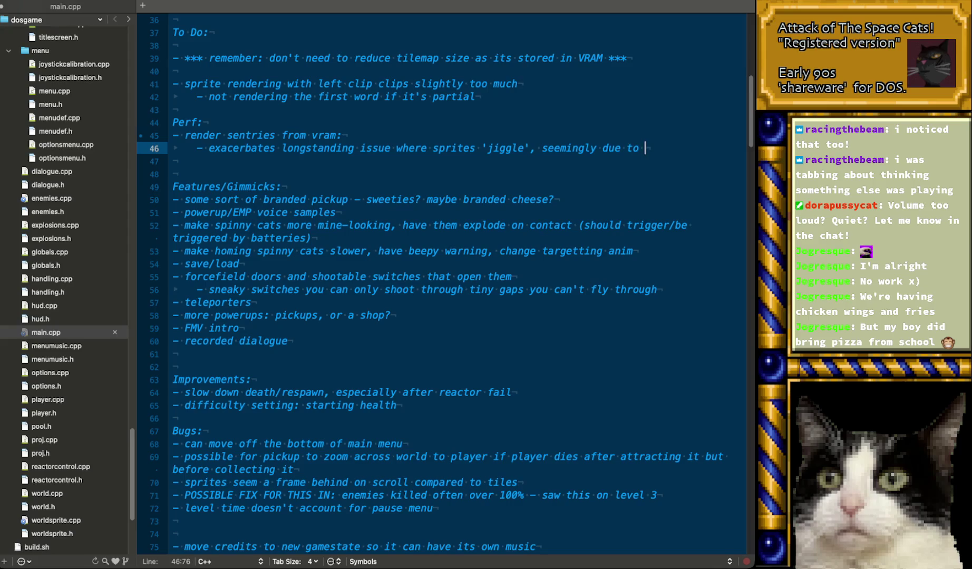
{"action": "type", "text": "using"}
{"action": "key", "text": "Return"}
{"action": "key", "text": "Tab"}
{"action": "key", "text": "Tab"}
{"action": "type", "text": "incorrect scroll offsets"}
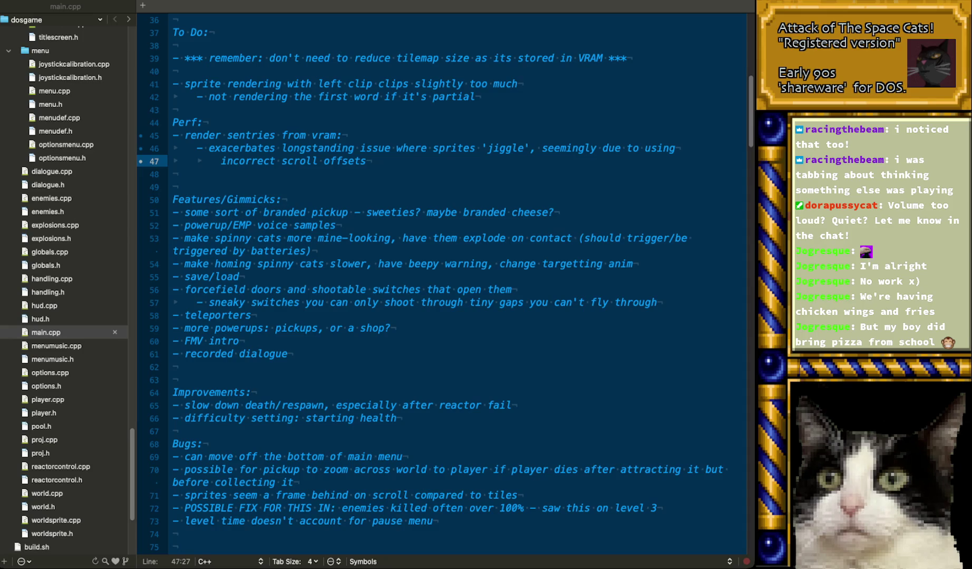
{"action": "key", "text": "super+Tab"}
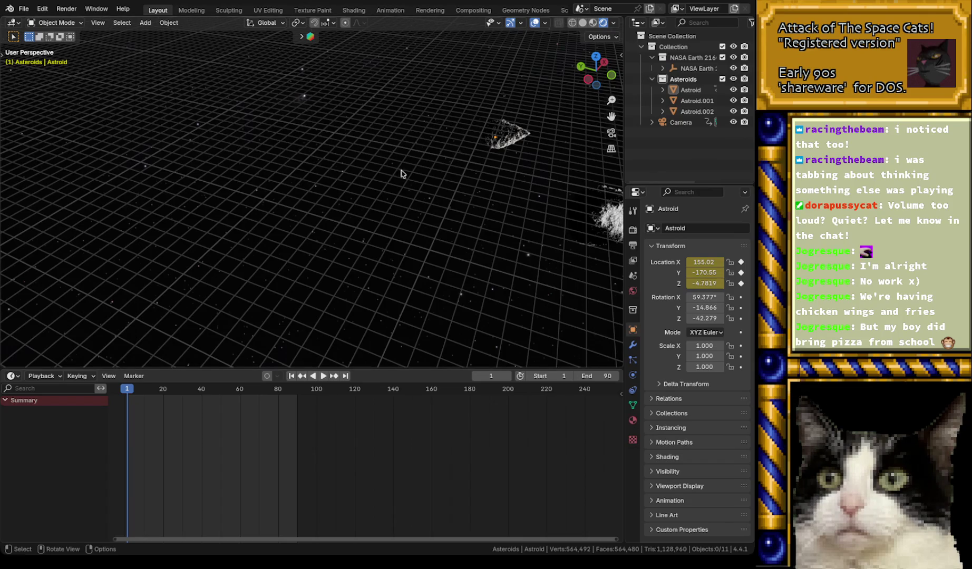
- View the Asteroids animation through the camera, scrubbing to frames 43 and 22, and select Earth_atmosphere
{"action": "mouse_move", "coordinate": [392, 208]}
{"action": "middle_mouse_down"}
{"action": "mouse_move", "coordinate": [378, 167]}
{"action": "mouse_move", "coordinate": [368, 167]}
{"action": "mouse_move", "coordinate": [408, 186]}
{"action": "mouse_move", "coordinate": [464, 181]}
{"action": "mouse_move", "coordinate": [306, 181]}
{"action": "mouse_move", "coordinate": [299, 169]}
{"action": "mouse_move", "coordinate": [321, 195]}
{"action": "mouse_move", "coordinate": [301, 228]}
{"action": "middle_mouse_up"}
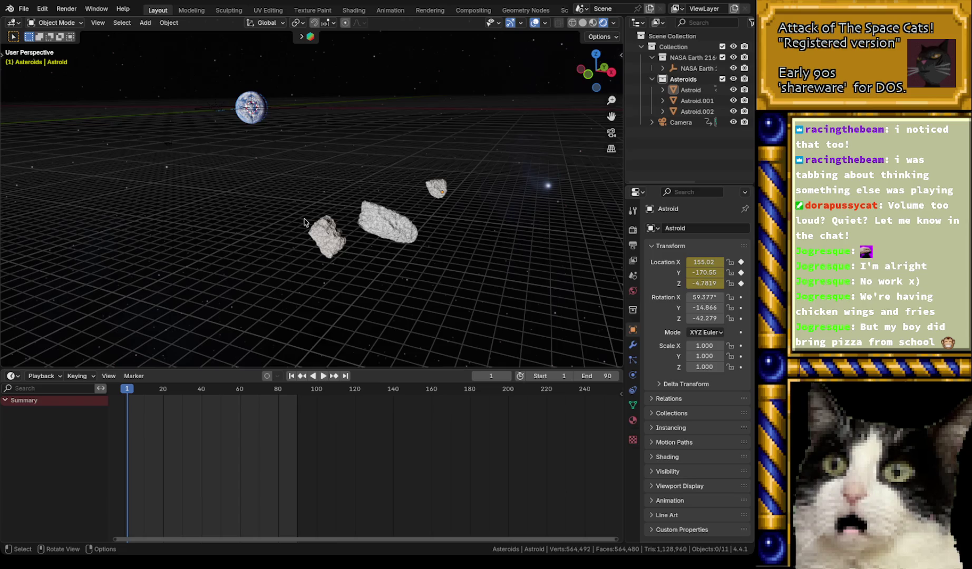
{"action": "key", "text": "KP_0"}
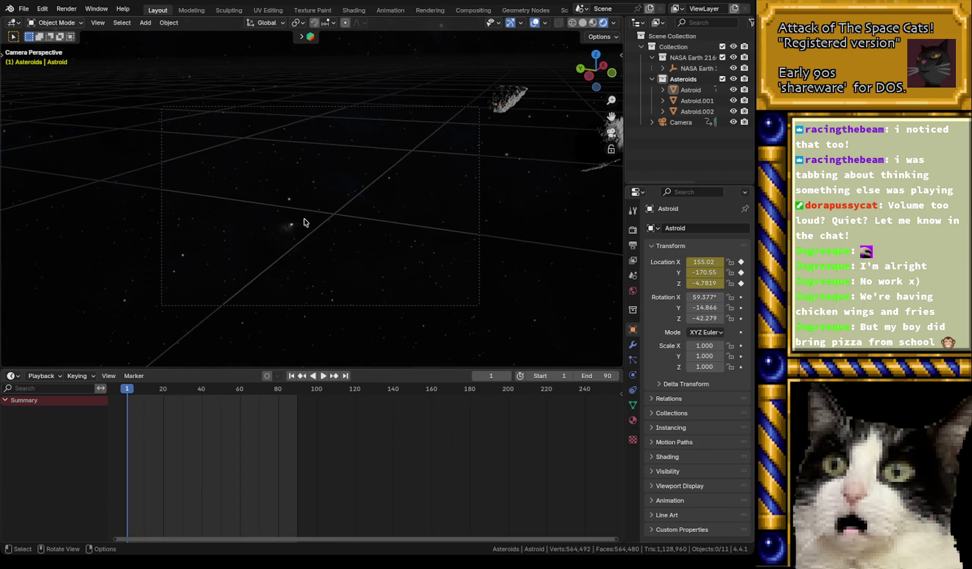
{"action": "left_click_drag", "start_coordinate": [127, 391], "coordinate": [297, 397]}
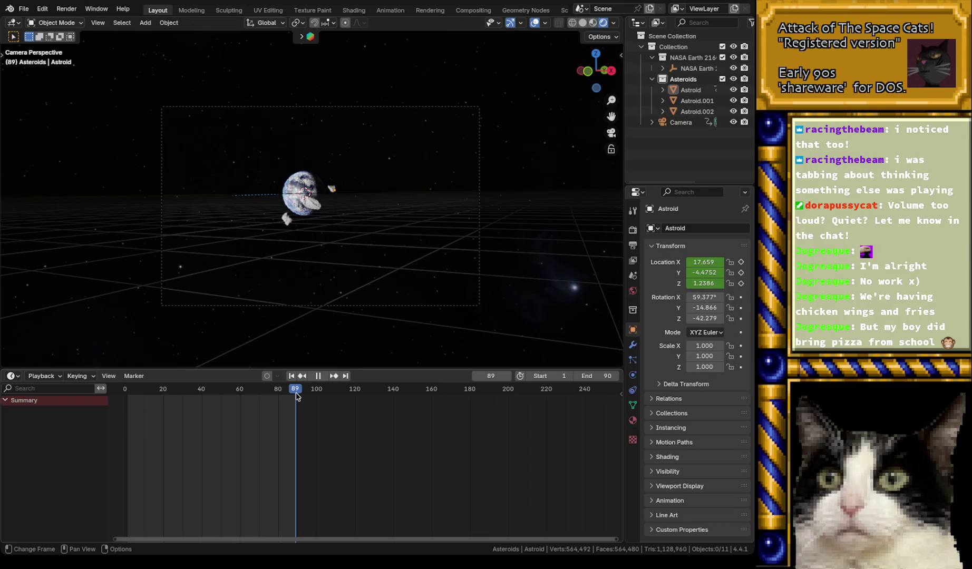
{"action": "mouse_move", "coordinate": [296, 397]}
{"action": "left_mouse_down"}
{"action": "mouse_move", "coordinate": [169, 404]}
{"action": "mouse_move", "coordinate": [295, 406]}
{"action": "left_mouse_up"}
{"action": "key", "text": "space"}
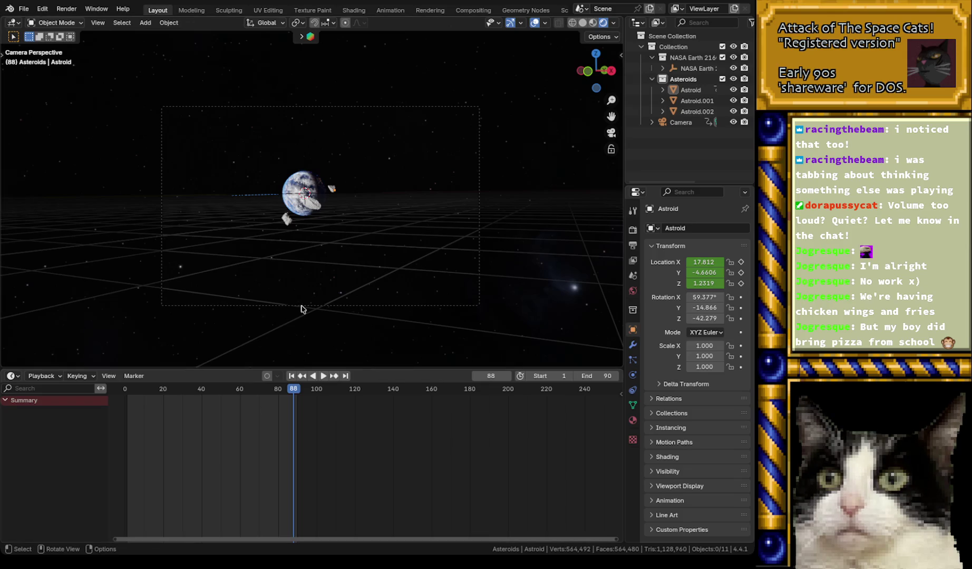
{"action": "left_click", "coordinate": [297, 205]}
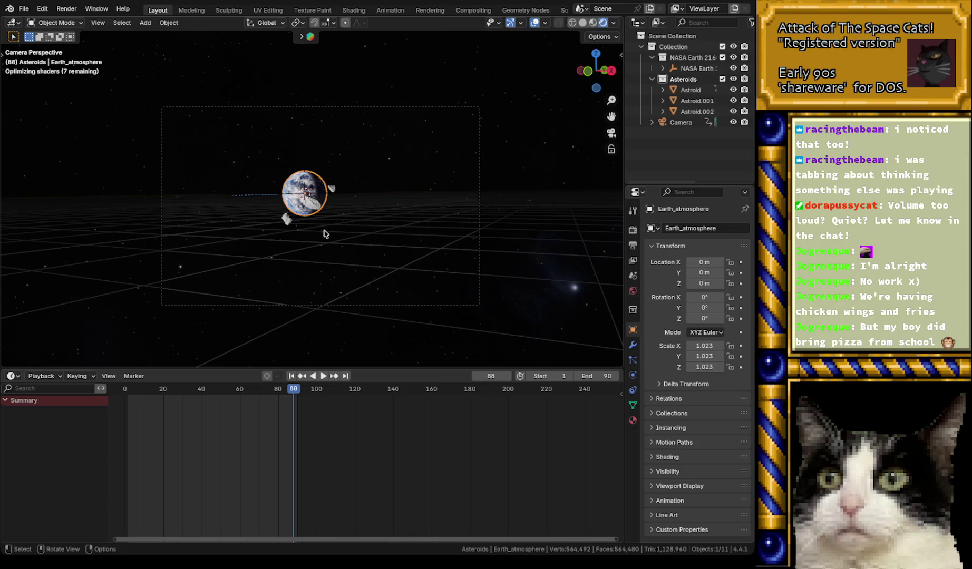
{"action": "mouse_move", "coordinate": [283, 208]}
{"action": "middle_mouse_down"}
{"action": "mouse_move", "coordinate": [397, 245]}
{"action": "mouse_move", "coordinate": [390, 253]}
{"action": "middle_mouse_up"}
- At frame 1, select and frame the Camera, orbiting to see Earth and the asteroids around it
{"action": "left_click", "coordinate": [128, 391]}
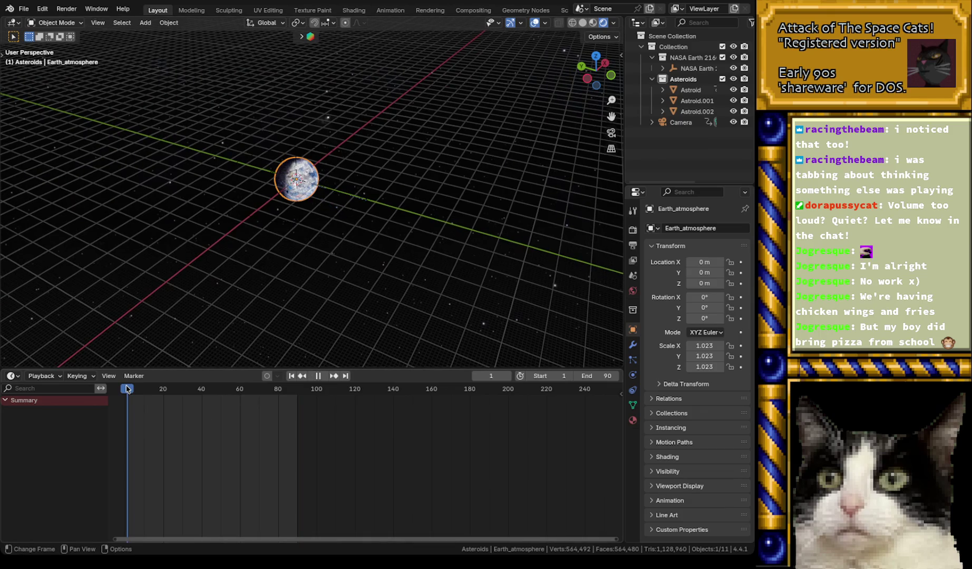
{"action": "mouse_move", "coordinate": [363, 220]}
{"action": "middle_mouse_down"}
{"action": "mouse_move", "coordinate": [391, 188]}
{"action": "mouse_move", "coordinate": [377, 192]}
{"action": "middle_mouse_up"}
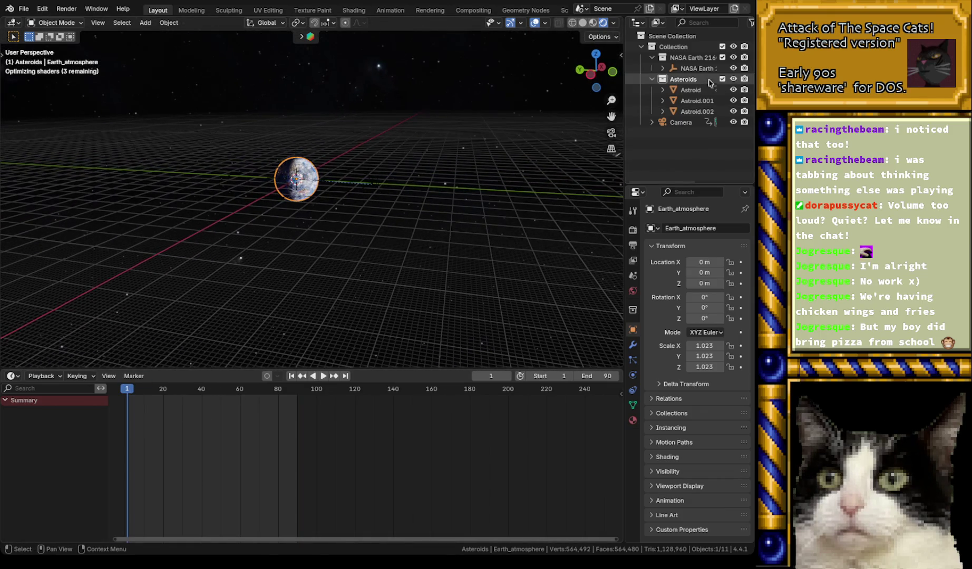
{"action": "left_click", "coordinate": [681, 123]}
{"action": "mouse_move", "coordinate": [343, 260]}
{"action": "middle_mouse_down"}
{"action": "mouse_move", "coordinate": [392, 262]}
{"action": "mouse_move", "coordinate": [378, 262]}
{"action": "middle_mouse_up"}
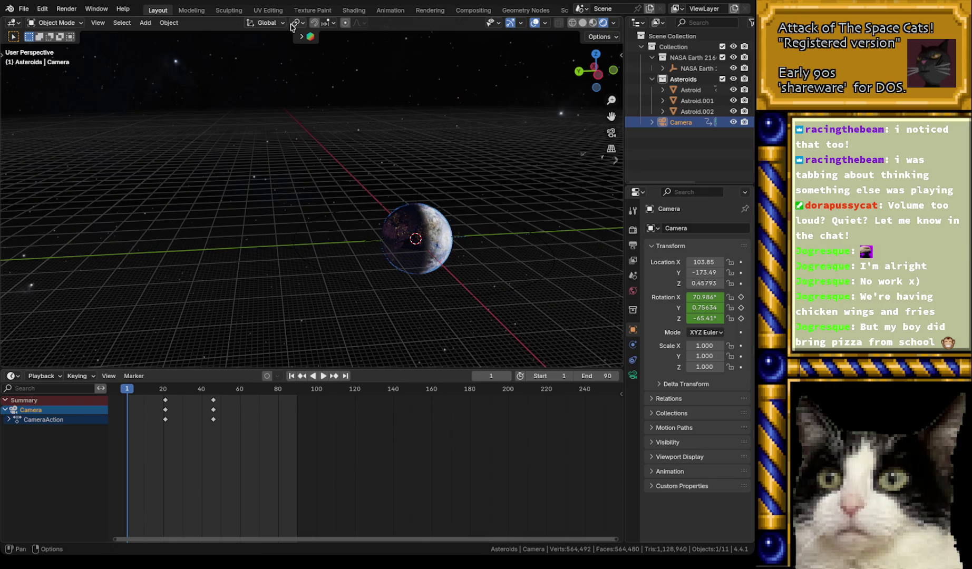
{"action": "mouse_move", "coordinate": [345, 207]}
{"action": "middle_mouse_down"}
{"action": "mouse_move", "coordinate": [283, 189]}
{"action": "mouse_move", "coordinate": [226, 198]}
{"action": "mouse_move", "coordinate": [119, 187]}
{"action": "mouse_move", "coordinate": [163, 197]}
{"action": "mouse_move", "coordinate": [260, 184]}
{"action": "mouse_move", "coordinate": [275, 83]}
{"action": "mouse_move", "coordinate": [295, 213]}
{"action": "middle_mouse_up"}
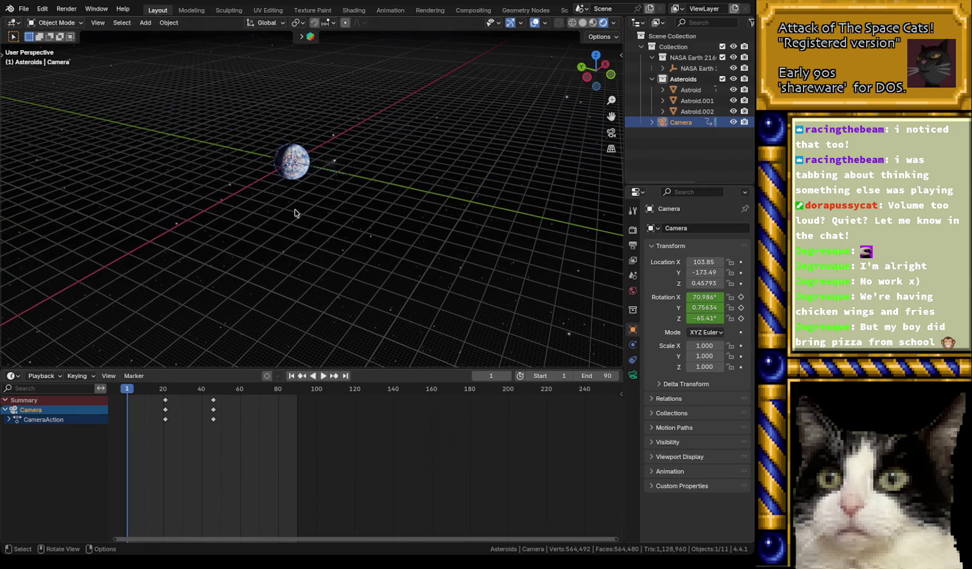
{"action": "key", "text": "KP_Decimal"}
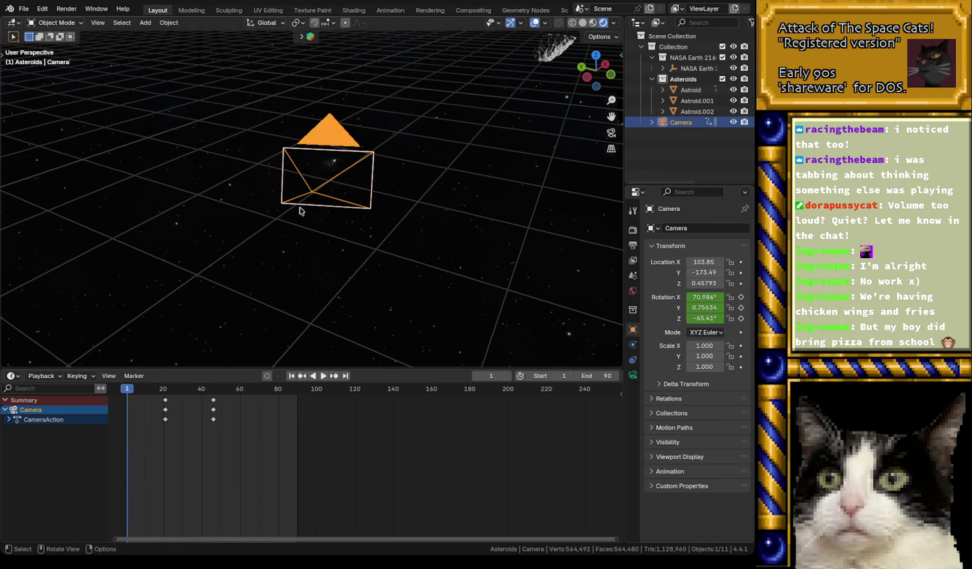
{"action": "scroll", "coordinate": [298, 213], "scroll_direction": "down", "scroll_amount": 10}
{"action": "mouse_move", "coordinate": [305, 238]}
{"action": "middle_mouse_down"}
{"action": "mouse_move", "coordinate": [397, 252]}
{"action": "mouse_move", "coordinate": [287, 249]}
{"action": "middle_mouse_up"}
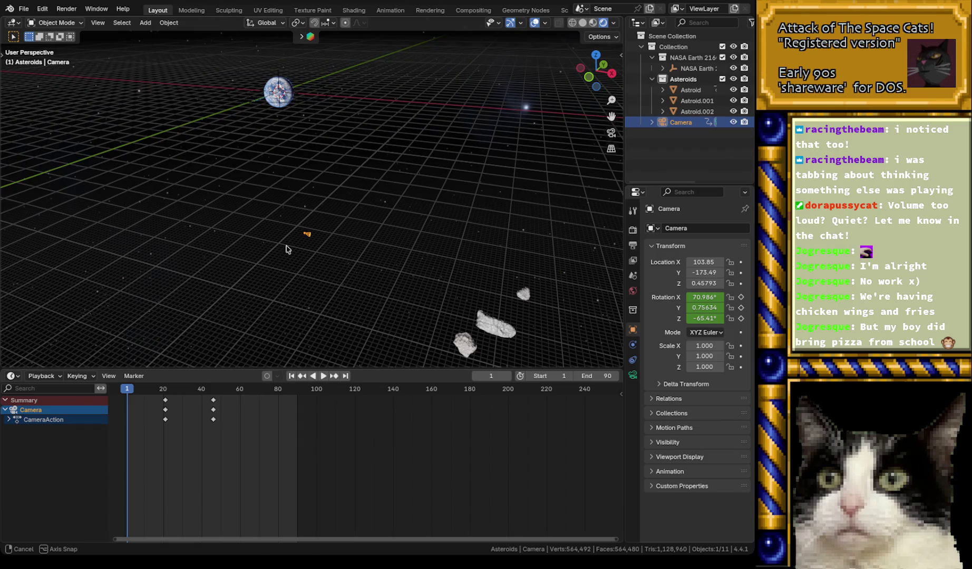
{"action": "middle_click_drag", "start_coordinate": [286, 249], "coordinate": [286, 249]}
{"action": "key", "text": "KP_0"}
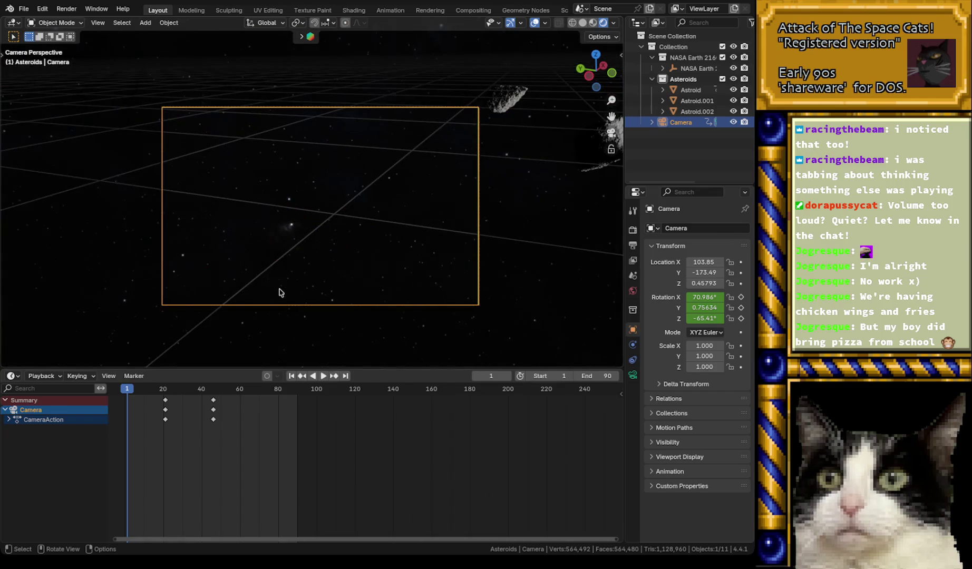
- Play the camera pan, scrubbing forward to Earth, to the end, and back to frame 1
{"action": "key", "text": "space"}
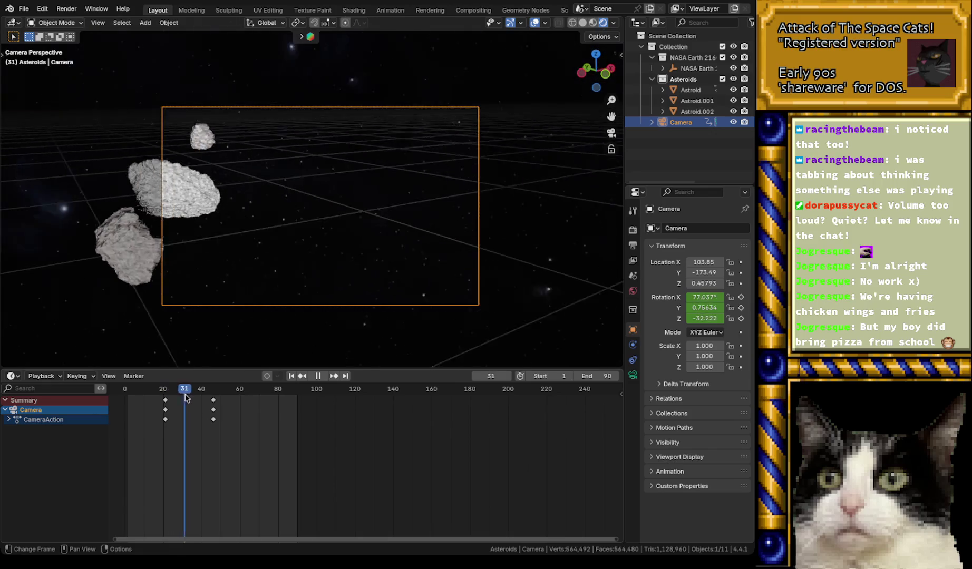
{"action": "left_click_drag", "start_coordinate": [193, 399], "coordinate": [283, 407]}
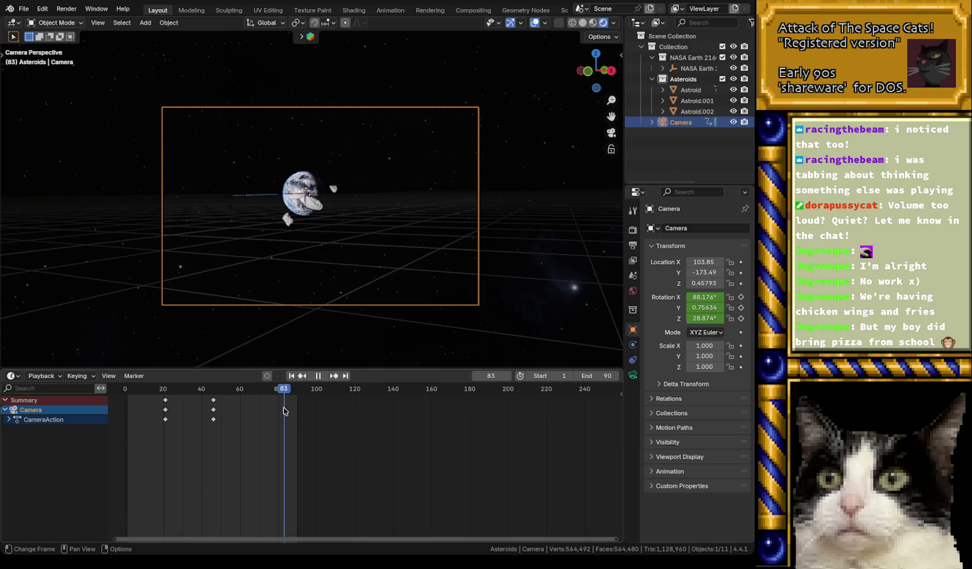
{"action": "mouse_move", "coordinate": [285, 412]}
{"action": "left_mouse_down"}
{"action": "mouse_move", "coordinate": [297, 411]}
{"action": "mouse_move", "coordinate": [246, 411]}
{"action": "left_mouse_up"}
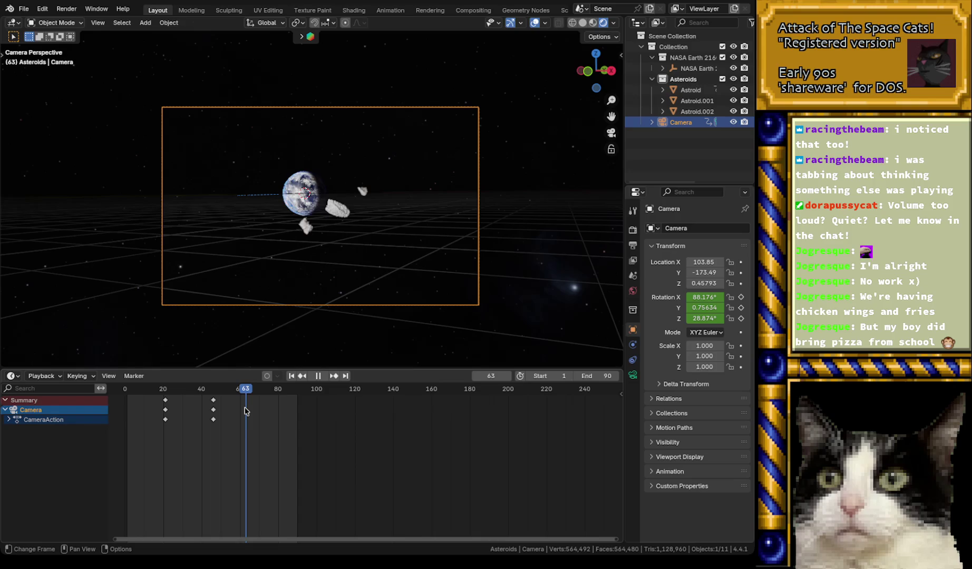
{"action": "left_click_drag", "start_coordinate": [246, 411], "coordinate": [129, 418]}
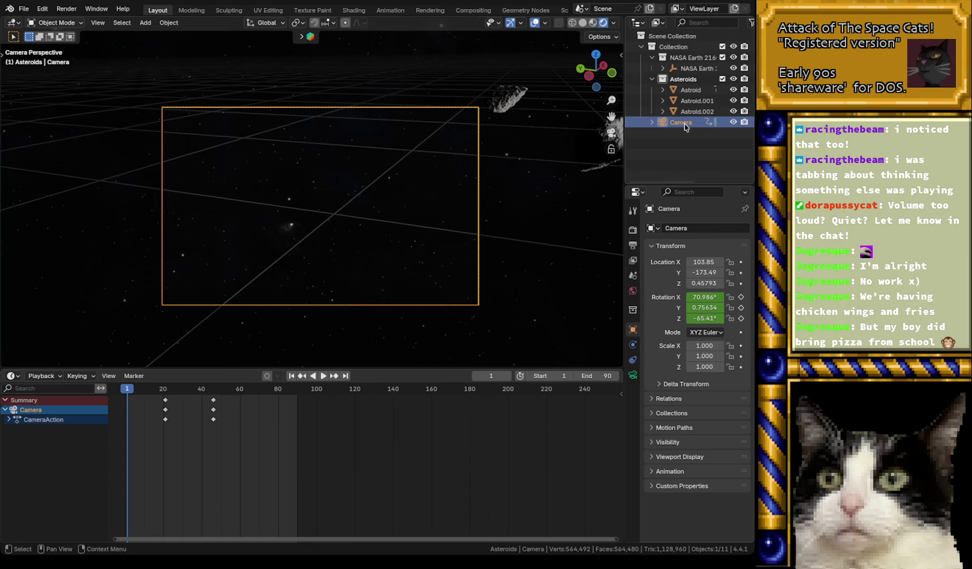
- Leave camera view and orbit to a Front Orthographic view of the camera object
{"action": "key", "text": "KP_0"}
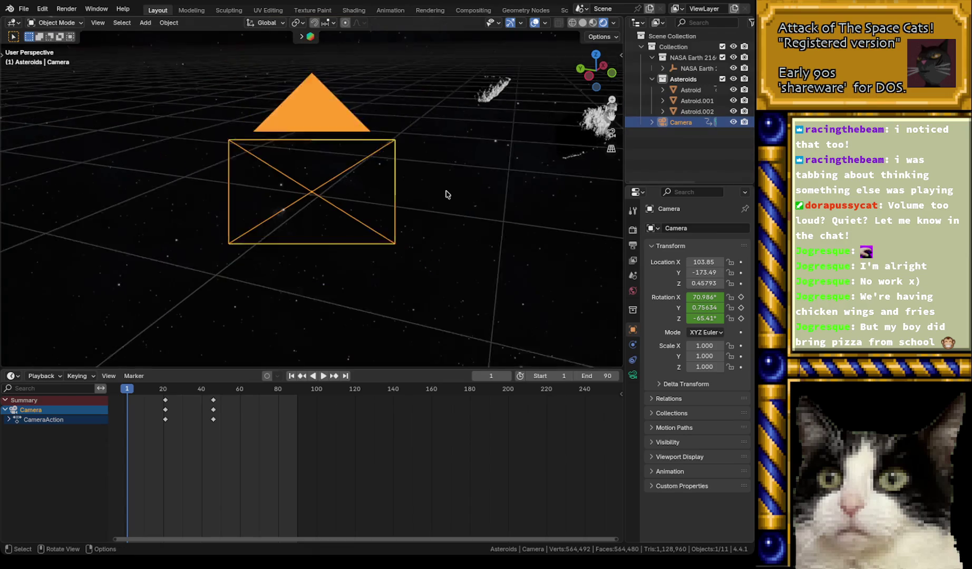
{"action": "mouse_move", "coordinate": [445, 195]}
{"action": "middle_mouse_down"}
{"action": "mouse_move", "coordinate": [188, 201]}
{"action": "mouse_move", "coordinate": [315, 213]}
{"action": "mouse_move", "coordinate": [218, 202]}
{"action": "mouse_move", "coordinate": [212, 210]}
{"action": "middle_mouse_up"}
{"action": "key", "text": "KP_6"}
{"action": "key", "text": "KP_6"}
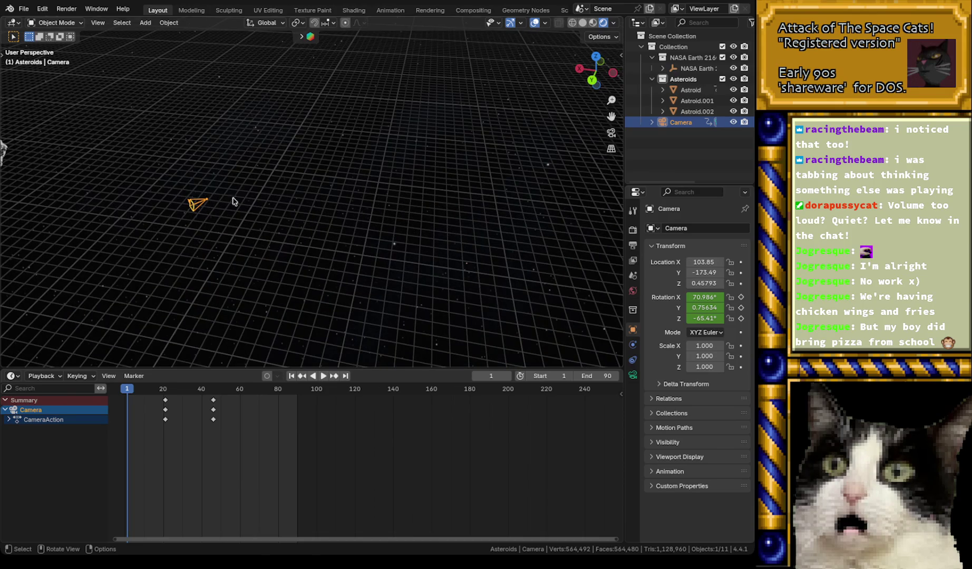
{"action": "left_click", "coordinate": [599, 60]}
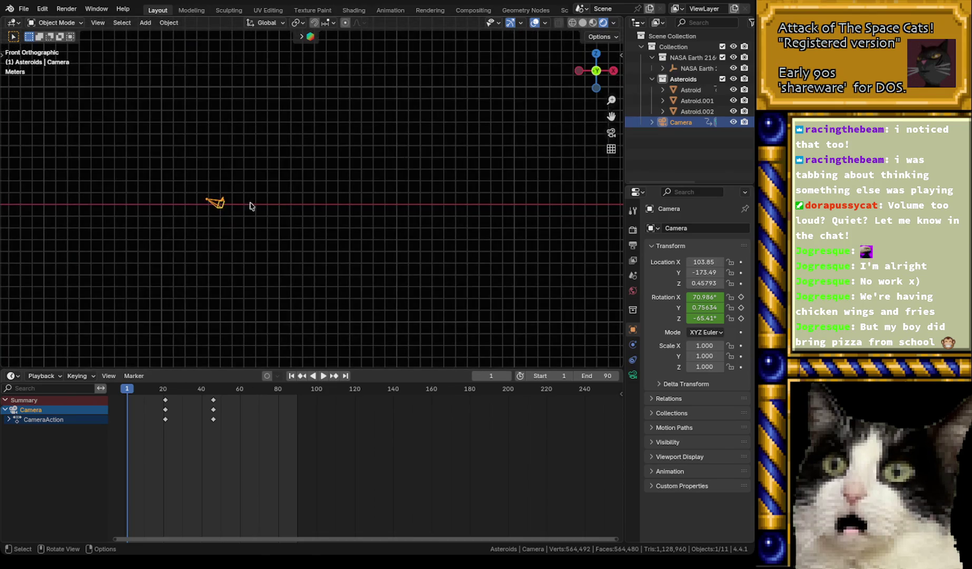
- Switch to Top Orthographic, zoom out and pan until Earth, camera and asteroids all show
{"action": "key", "text": "KP_7"}
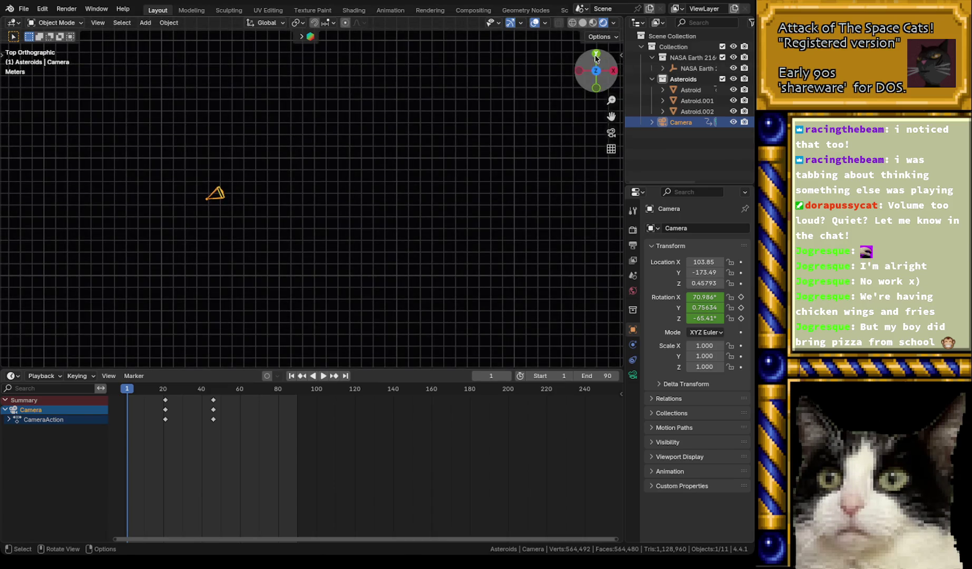
{"action": "scroll", "coordinate": [207, 230], "scroll_direction": "down", "scroll_amount": 2}
{"action": "scroll", "coordinate": [207, 230], "scroll_direction": "down", "scroll_amount": 5}
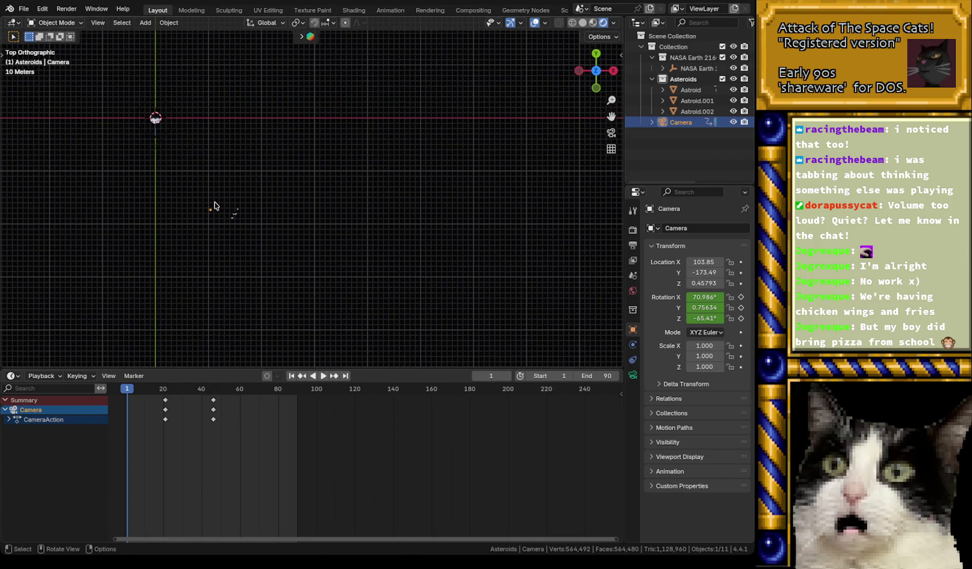
{"action": "middle_click_drag", "start_coordinate": [199, 154], "coordinate": [187, 128]}
{"action": "left_click", "coordinate": [595, 65]}
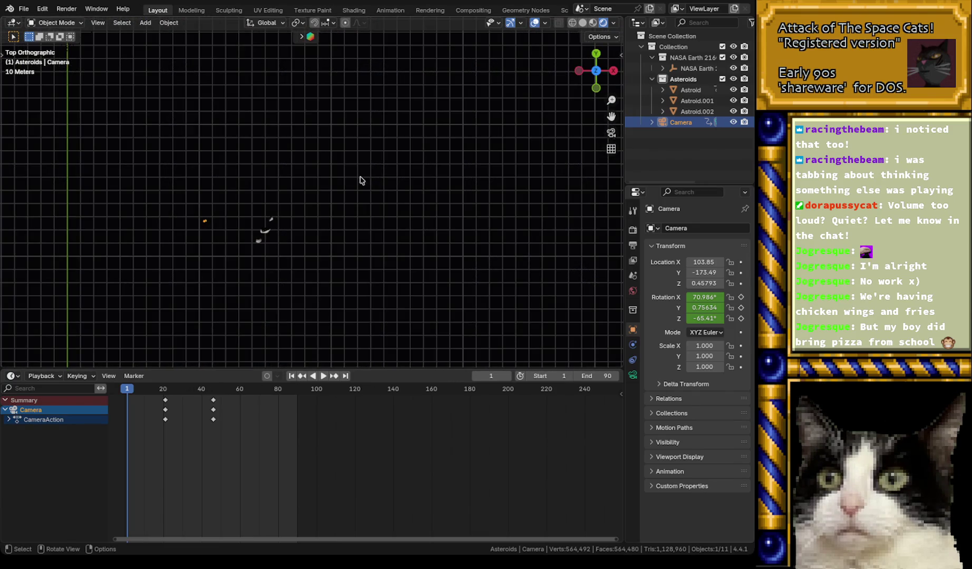
{"action": "mouse_move", "coordinate": [302, 141]}
{"action": "middle_mouse_down", "text": "shift"}
{"action": "mouse_move", "coordinate": [293, 151]}
{"action": "mouse_move", "coordinate": [389, 195]}
{"action": "middle_mouse_up", "text": "shift"}
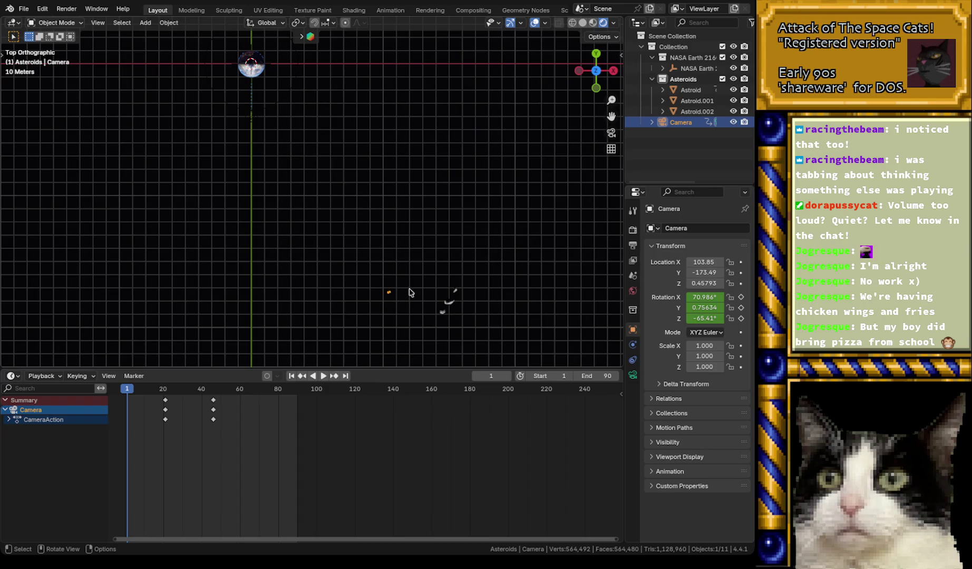
{"action": "middle_click_drag", "start_coordinate": [343, 200], "coordinate": [393, 256], "text": "shift"}
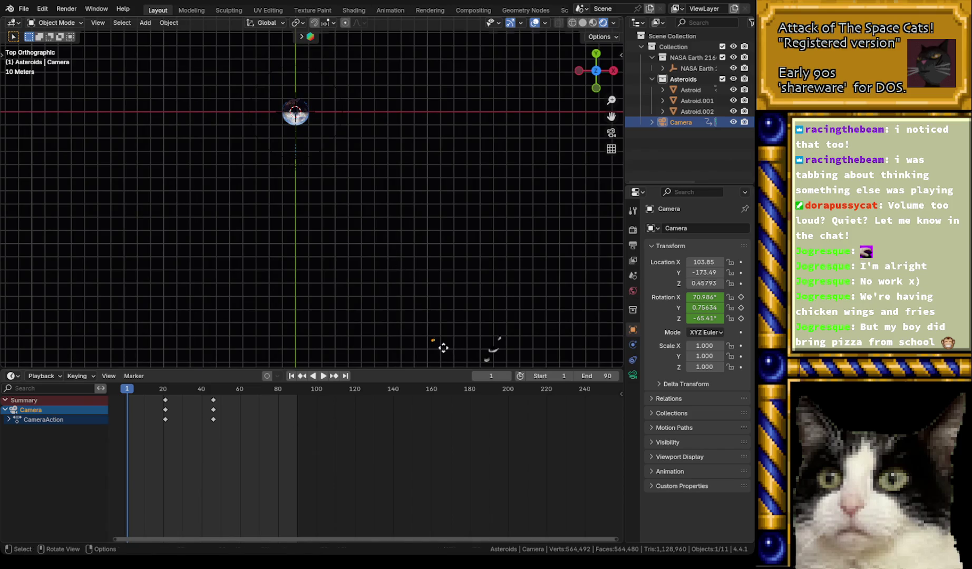
- Move the camera near Earth, turn its heading, and check the framing through the camera
{"action": "key", "text": "g"}
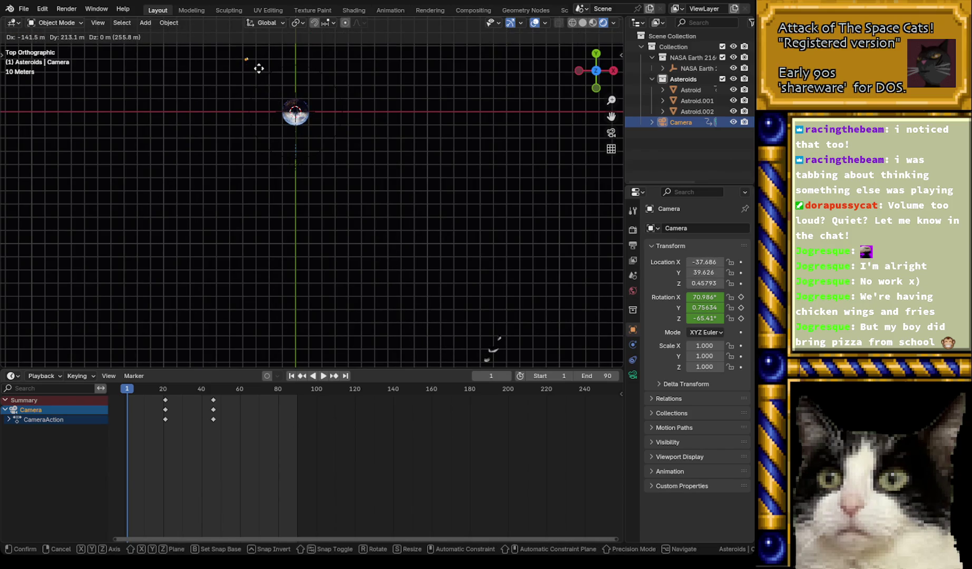
{"action": "left_click", "coordinate": [259, 68]}
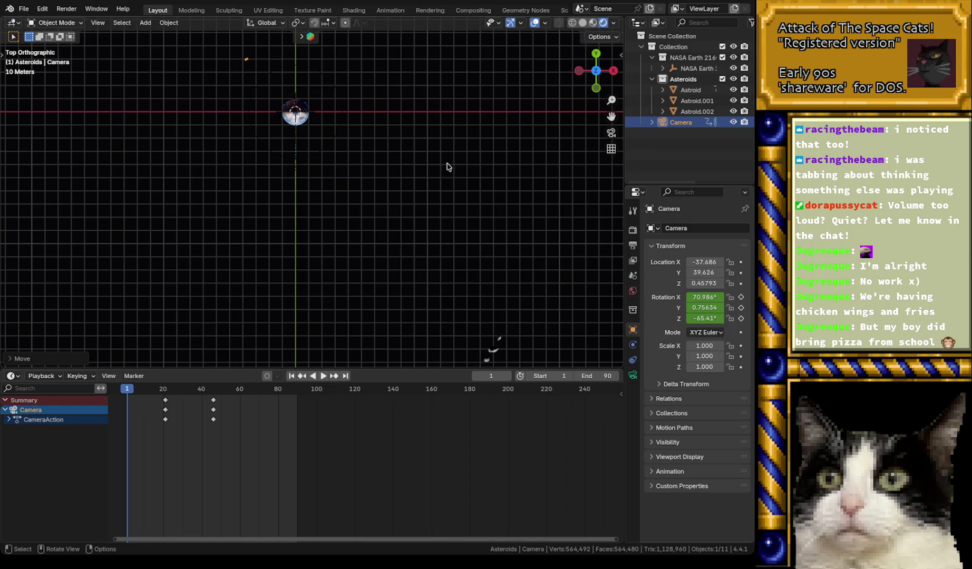
{"action": "key", "text": "r"}
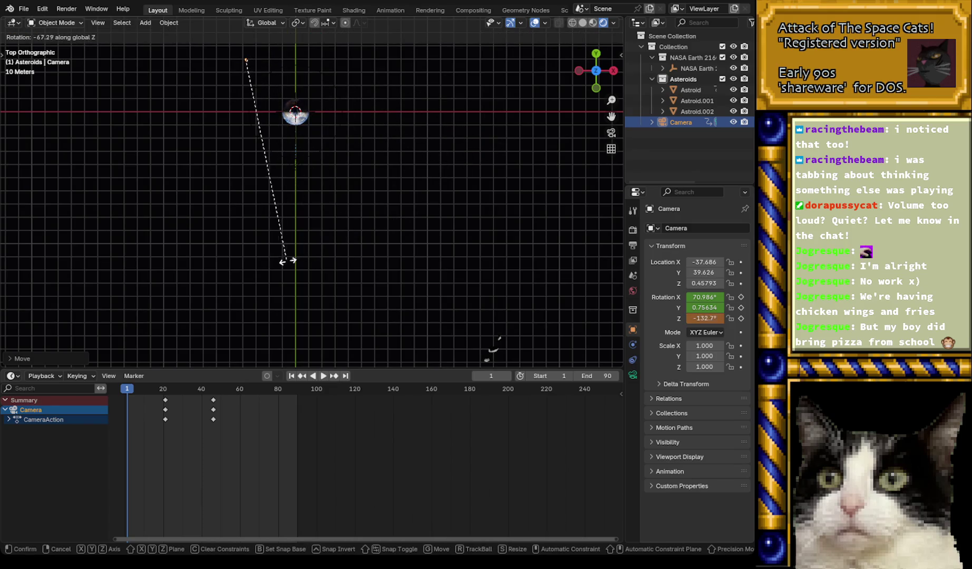
{"action": "left_click", "coordinate": [179, 269]}
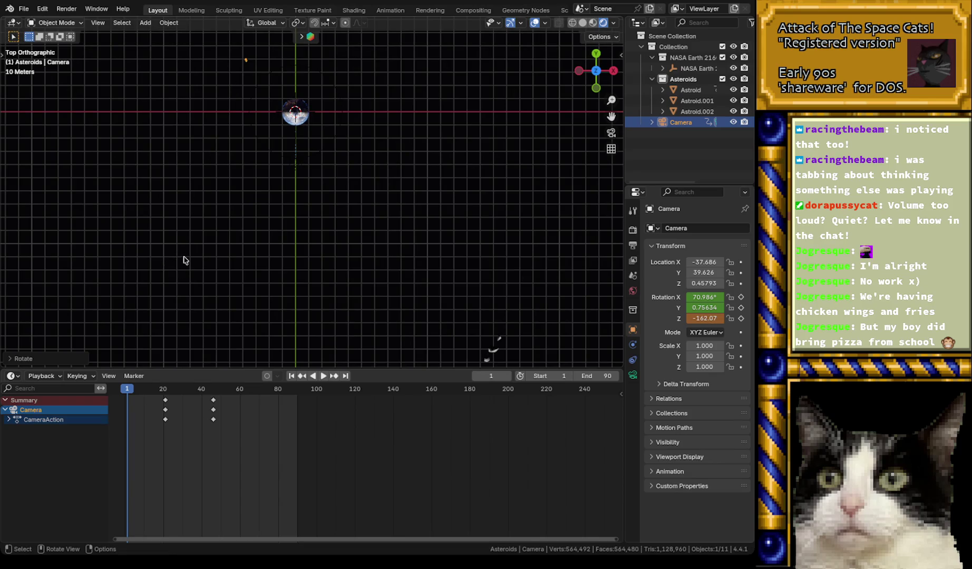
{"action": "key", "text": "KP_0"}
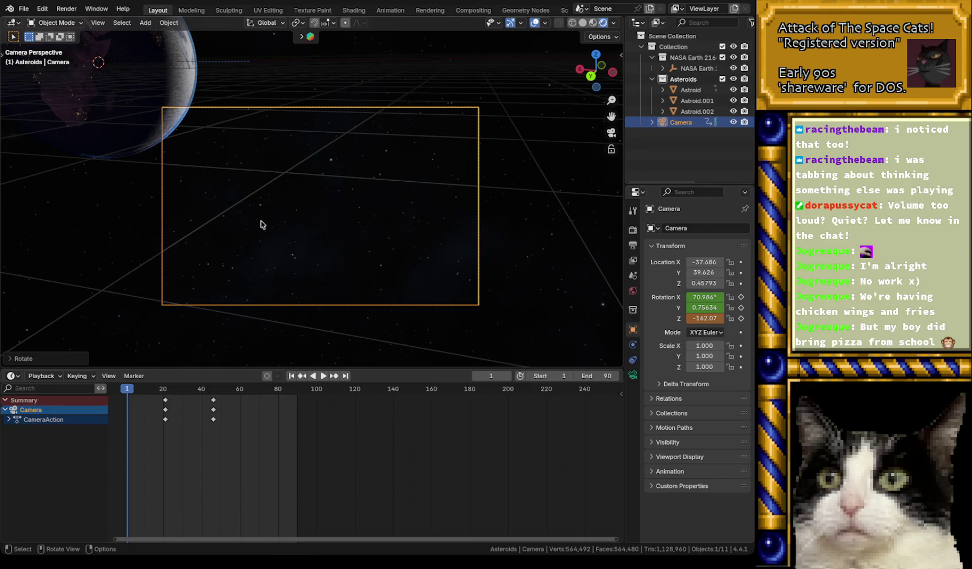
{"action": "scroll", "coordinate": [324, 213], "scroll_direction": "down", "scroll_amount": 5}
{"action": "scroll", "coordinate": [323, 213], "scroll_direction": "up", "scroll_amount": 4}
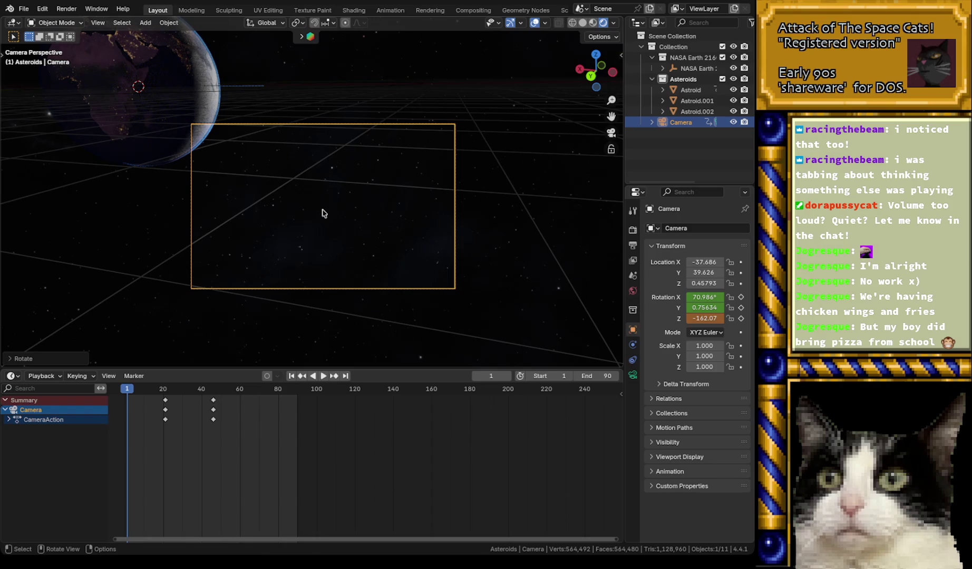
{"action": "scroll", "coordinate": [324, 213], "scroll_direction": "down", "scroll_amount": 4}
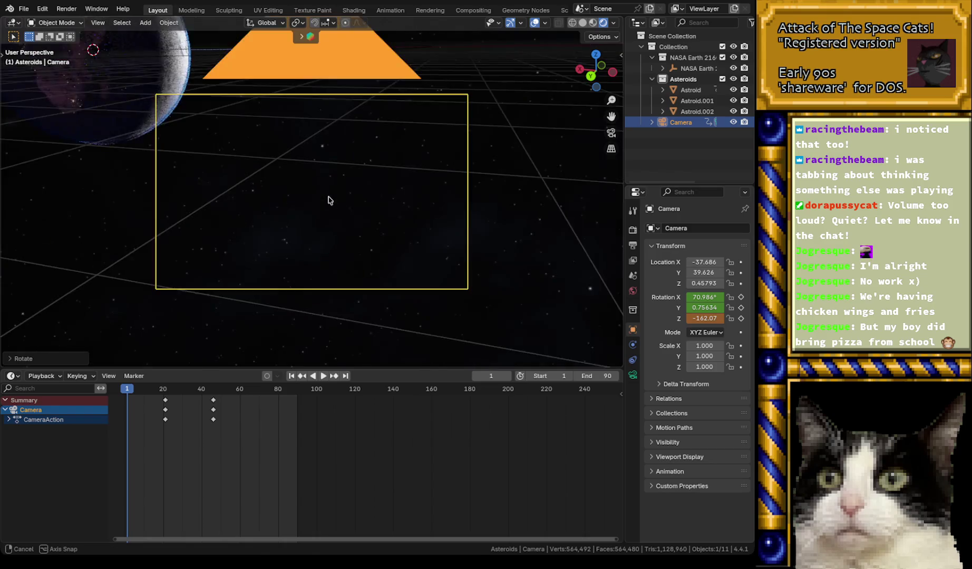
{"action": "middle_click_drag", "start_coordinate": [329, 201], "coordinate": [324, 212]}
{"action": "scroll", "coordinate": [345, 201], "scroll_direction": "down", "scroll_amount": 8}
{"action": "middle_click_drag", "start_coordinate": [343, 141], "coordinate": [318, 134]}
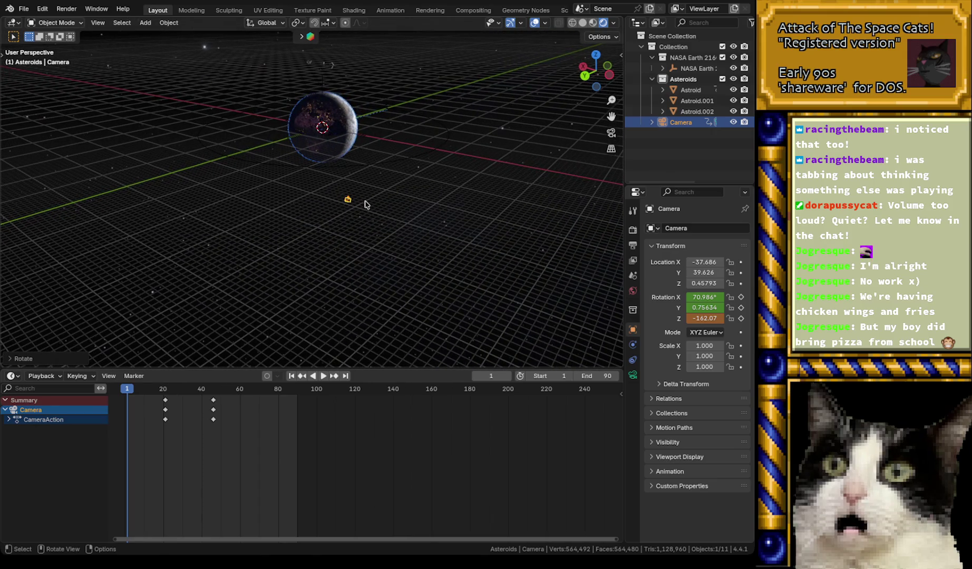
- Rotate the camera about Z to -142.49°, check its view, and begin sliding it along X
{"action": "key", "text": "r"}
{"action": "key", "text": "z"}
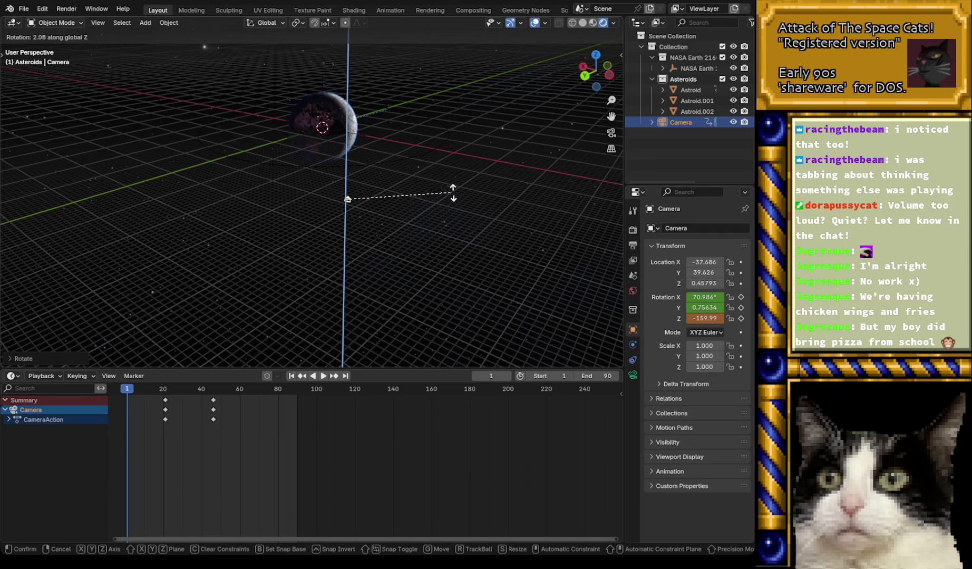
{"action": "left_click", "coordinate": [424, 169]}
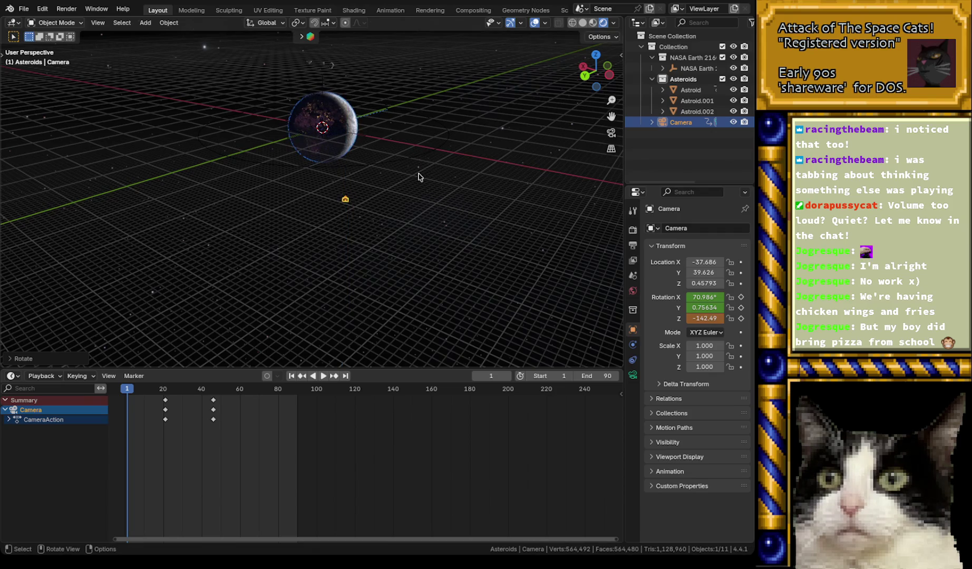
{"action": "key", "text": "KP_0"}
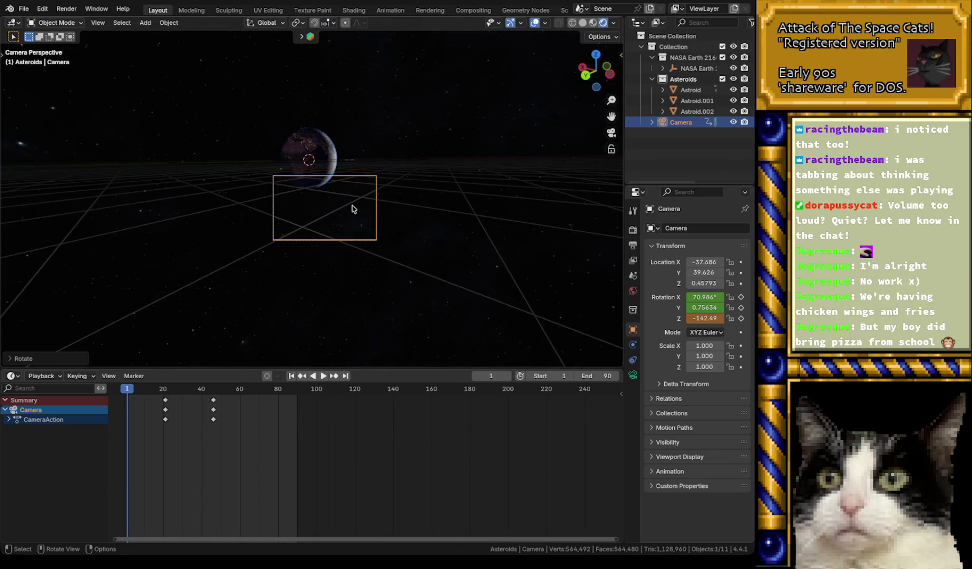
{"action": "key", "text": "g"}
{"action": "key", "text": "x"}
{"action": "key", "text": "x"}
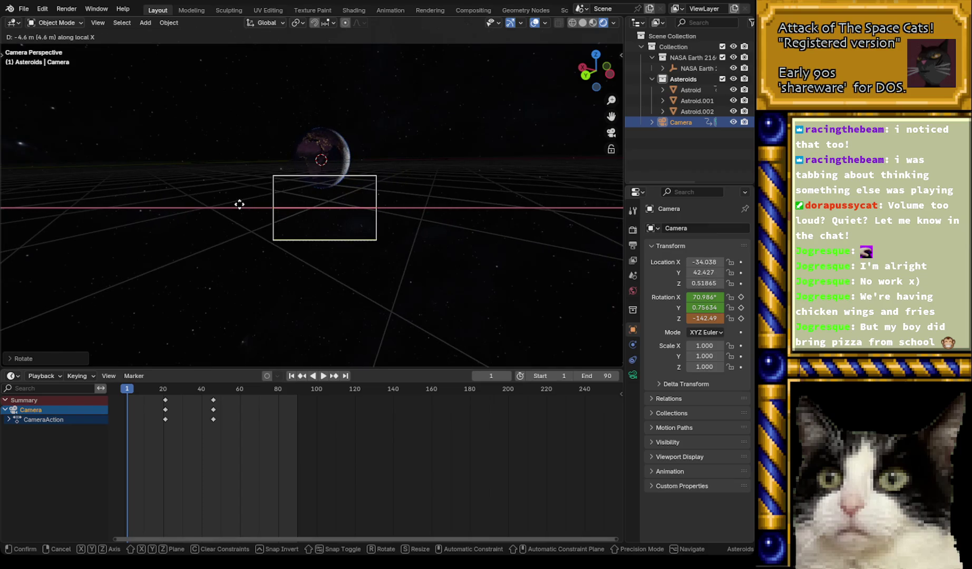
- Place the camera at -34.038, 42.427, adjusting its height in steps to Z 23.132
{"action": "left_click", "coordinate": [239, 205]}
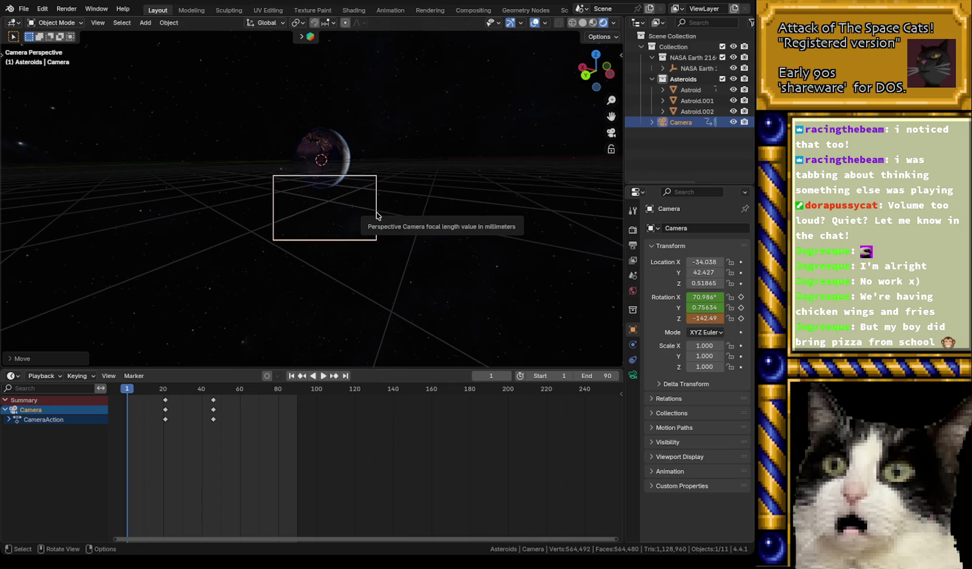
{"action": "key", "text": "g"}
{"action": "key", "text": "z"}
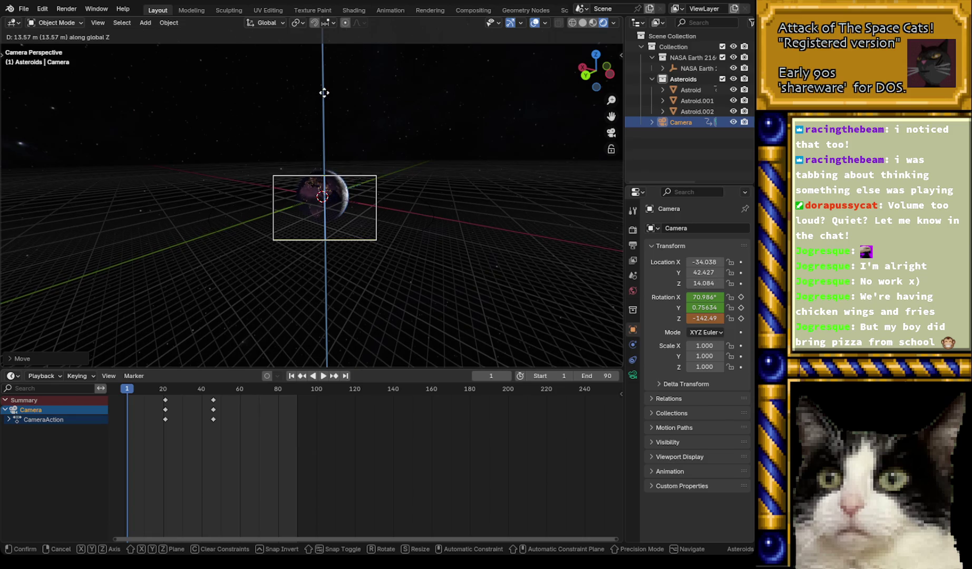
{"action": "left_click", "coordinate": [358, 291]}
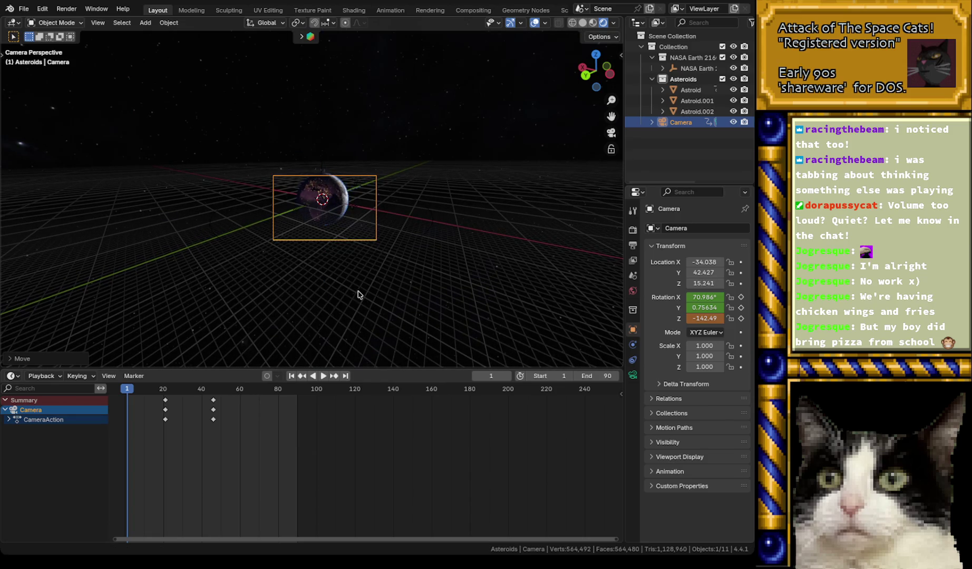
{"action": "key", "text": "g"}
{"action": "key", "text": "z"}
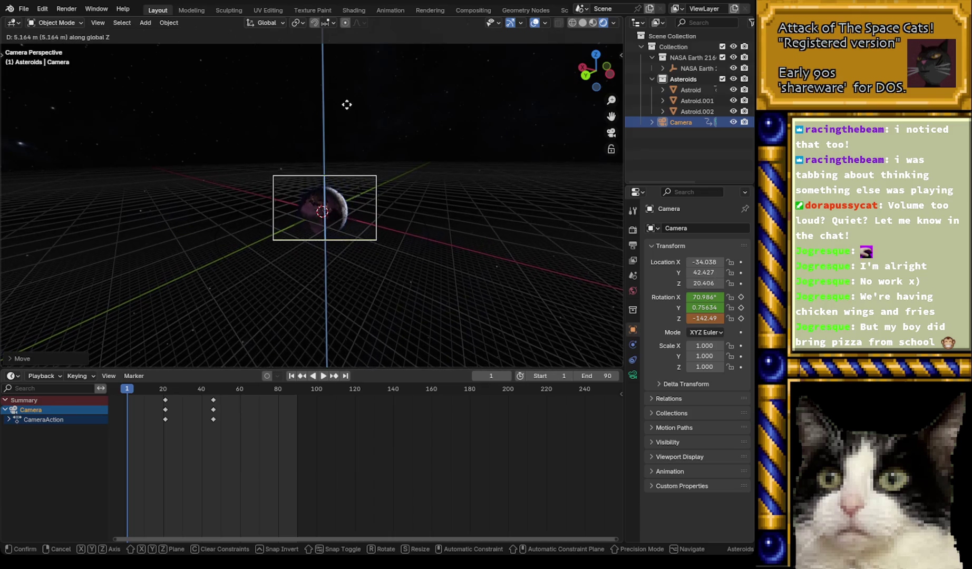
{"action": "left_click", "coordinate": [348, 68]}
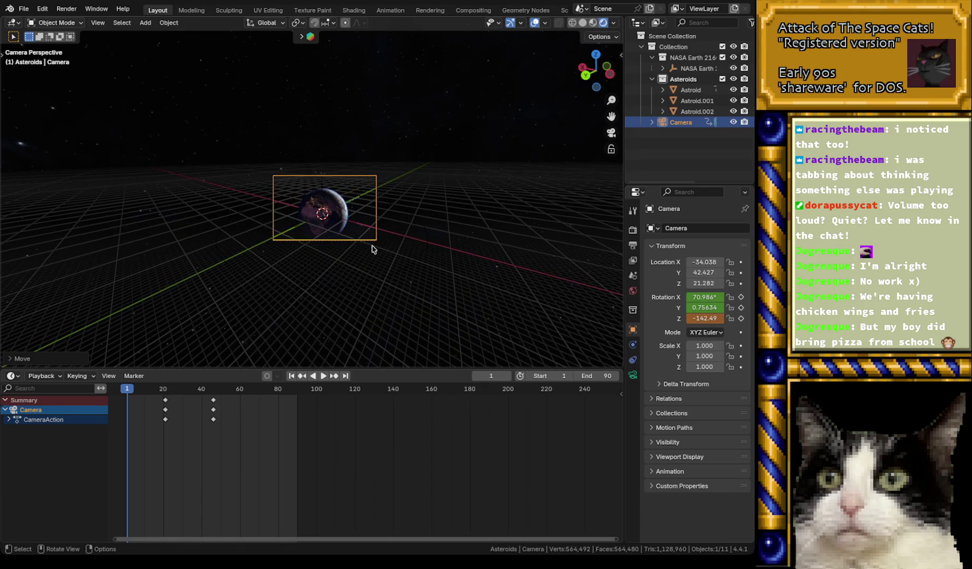
{"action": "key", "text": "g"}
{"action": "key", "text": "z"}
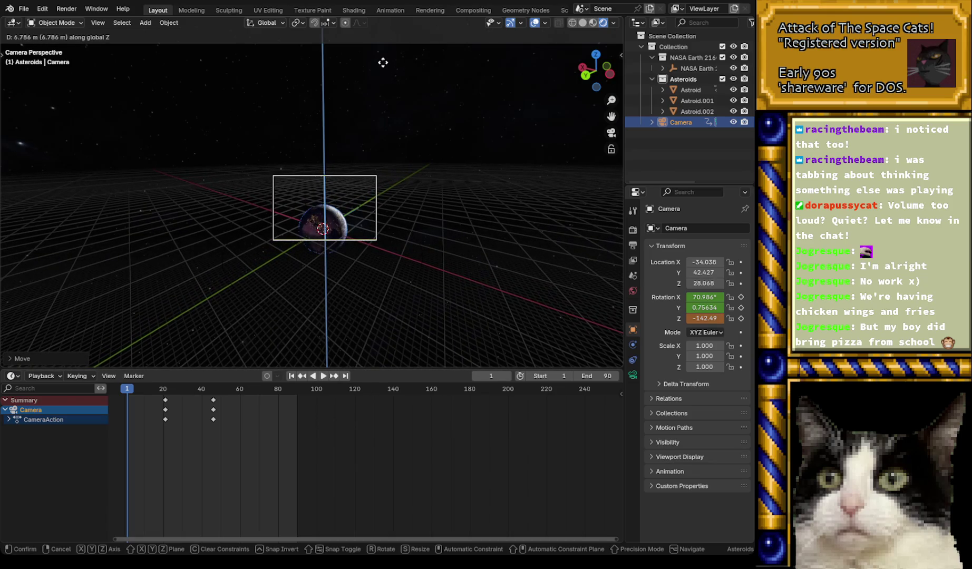
{"action": "left_click", "coordinate": [383, 62]}
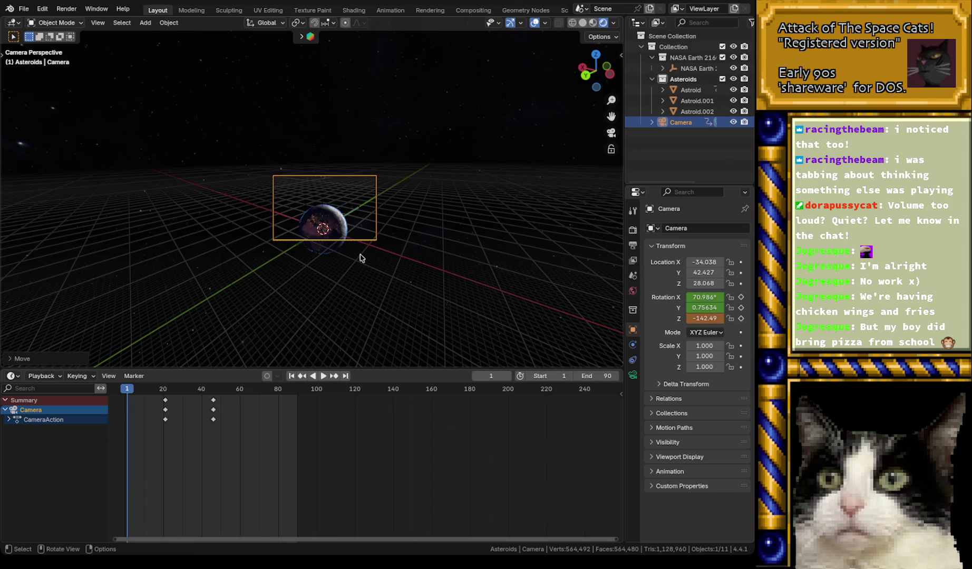
{"action": "key", "text": "g"}
{"action": "key", "text": "z"}
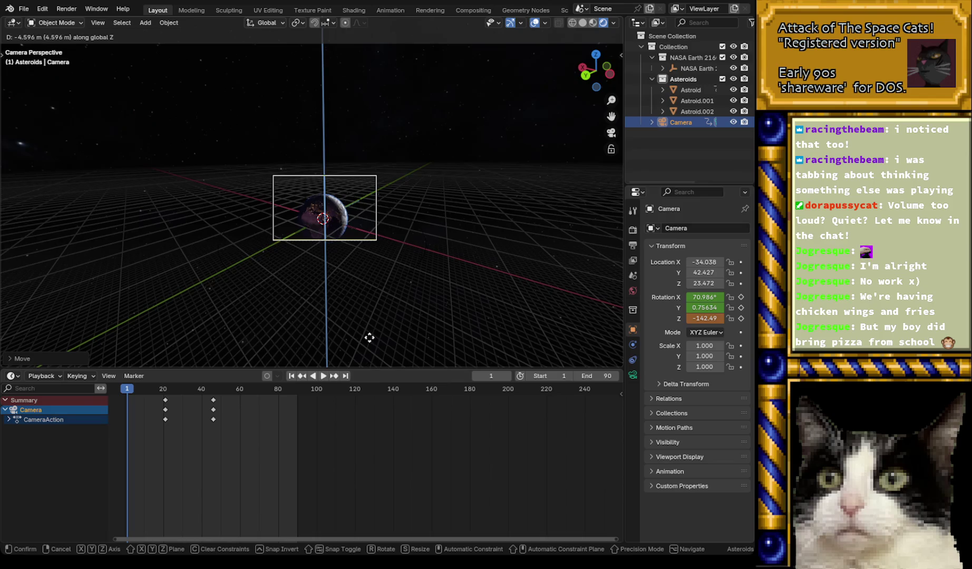
{"action": "left_click", "coordinate": [370, 341]}
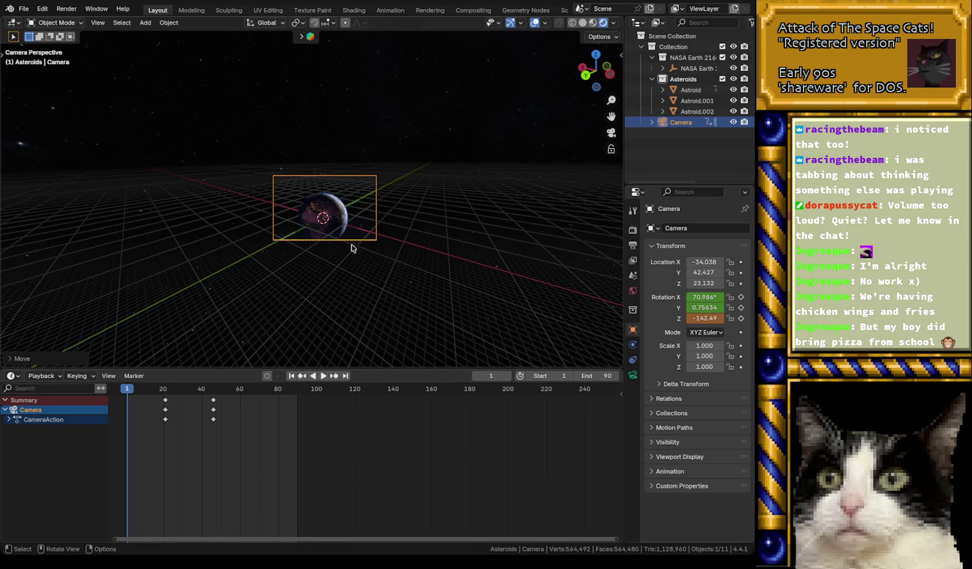
- Select the camera and expand the NASA Earth rig in the Outliner
{"action": "scroll", "coordinate": [332, 220], "scroll_direction": "up", "scroll_amount": 1}
{"action": "scroll", "coordinate": [332, 220], "scroll_direction": "up", "scroll_amount": 4}
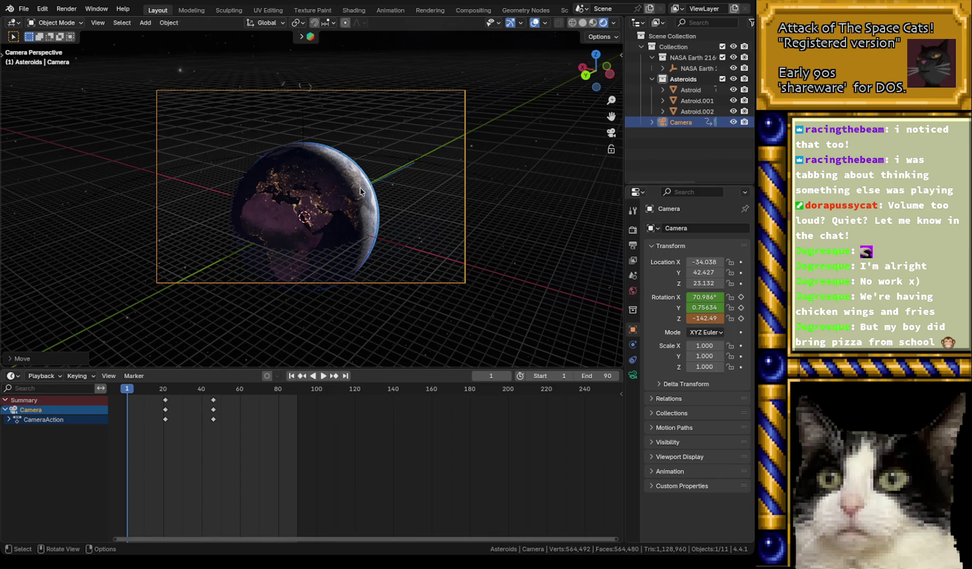
{"action": "left_click", "coordinate": [303, 91]}
{"action": "left_click", "coordinate": [663, 70]}
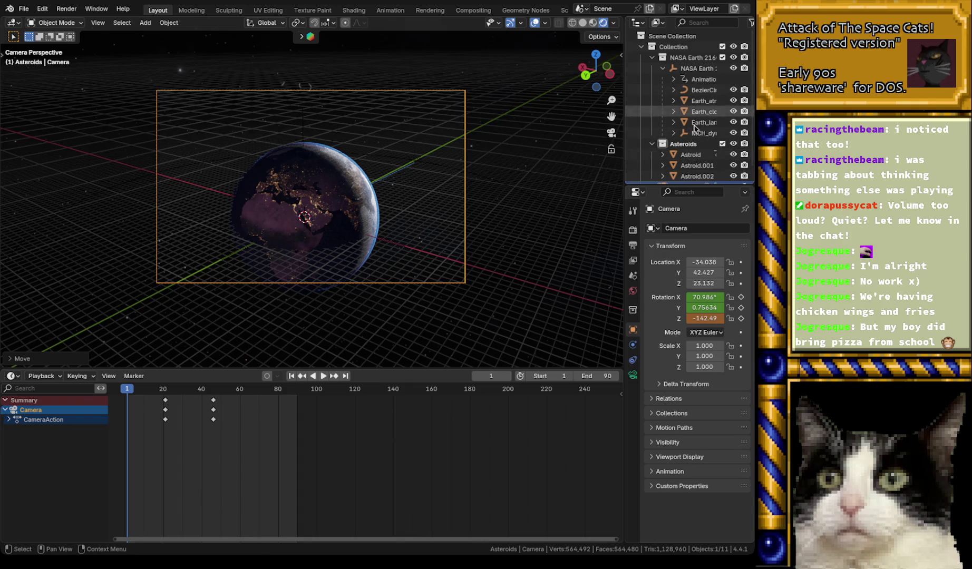
- Find BezierCircle, the sun's orbit path, and rotate it to -74.262° about Z
{"action": "left_click", "coordinate": [700, 22]}
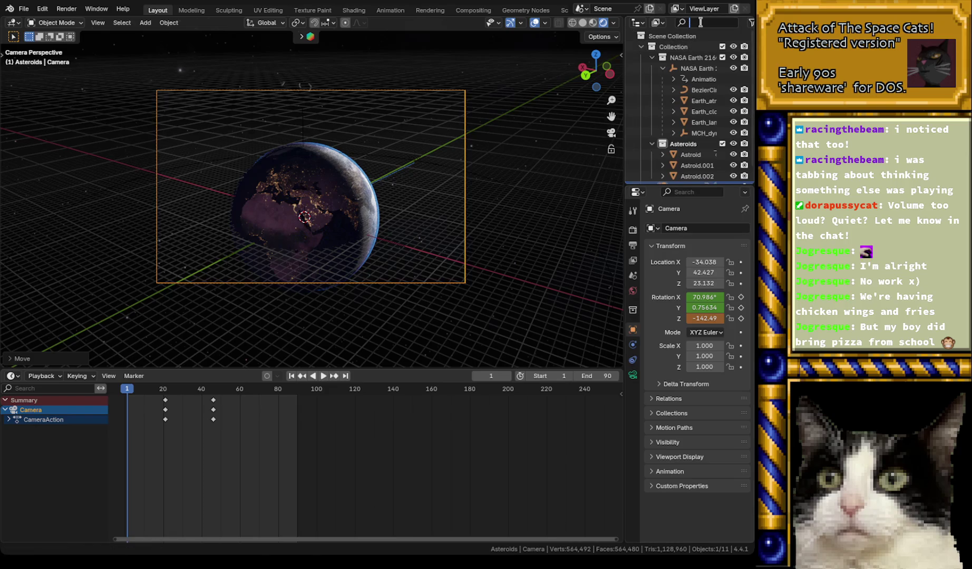
{"action": "type", "text": "light"}
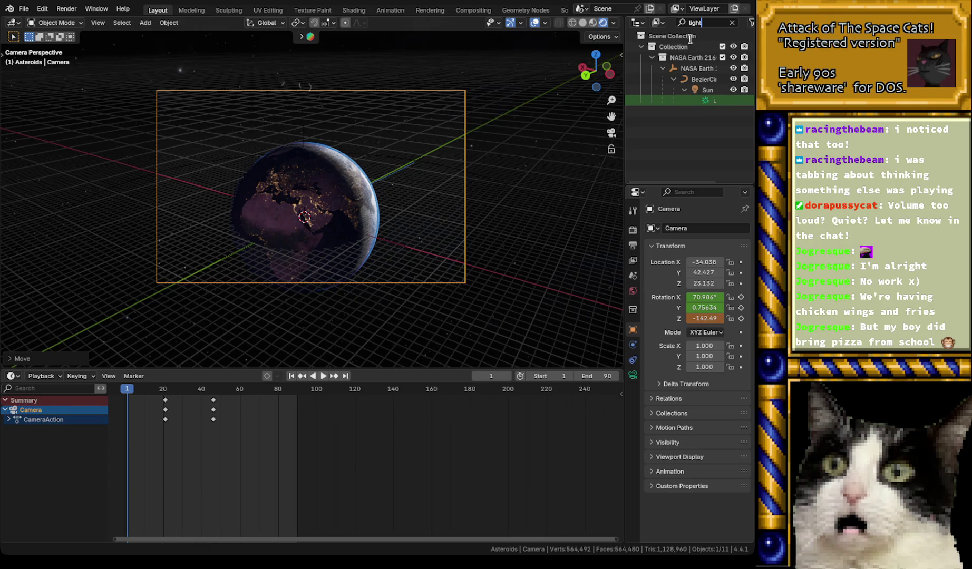
{"action": "left_click", "coordinate": [732, 22]}
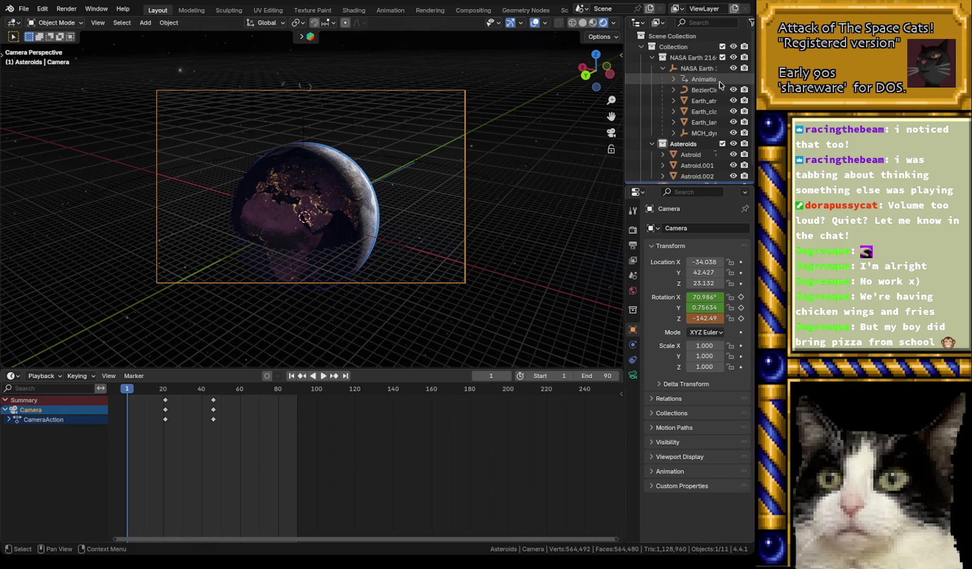
{"action": "left_click", "coordinate": [673, 90]}
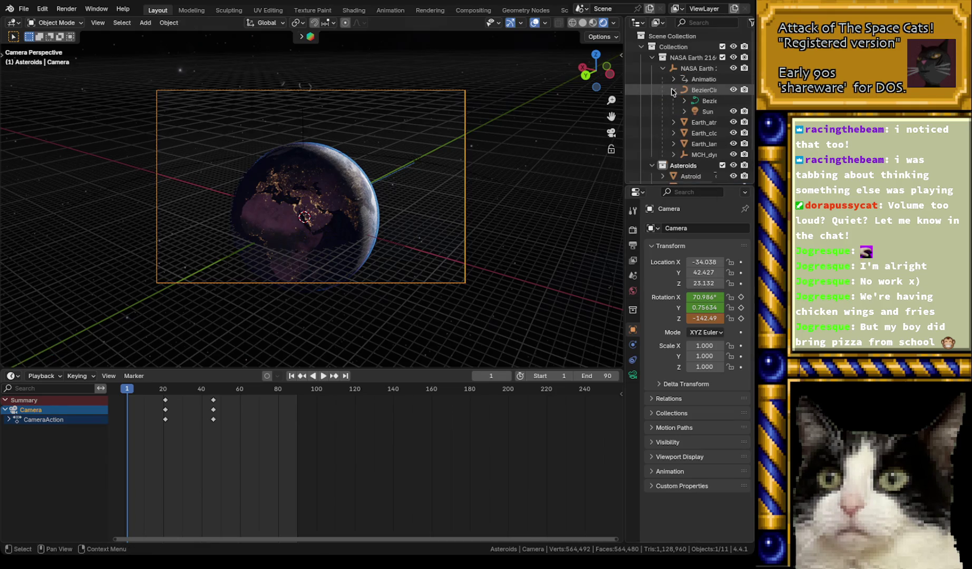
{"action": "left_click", "coordinate": [705, 91]}
{"action": "key", "text": "r"}
{"action": "key", "text": "z"}
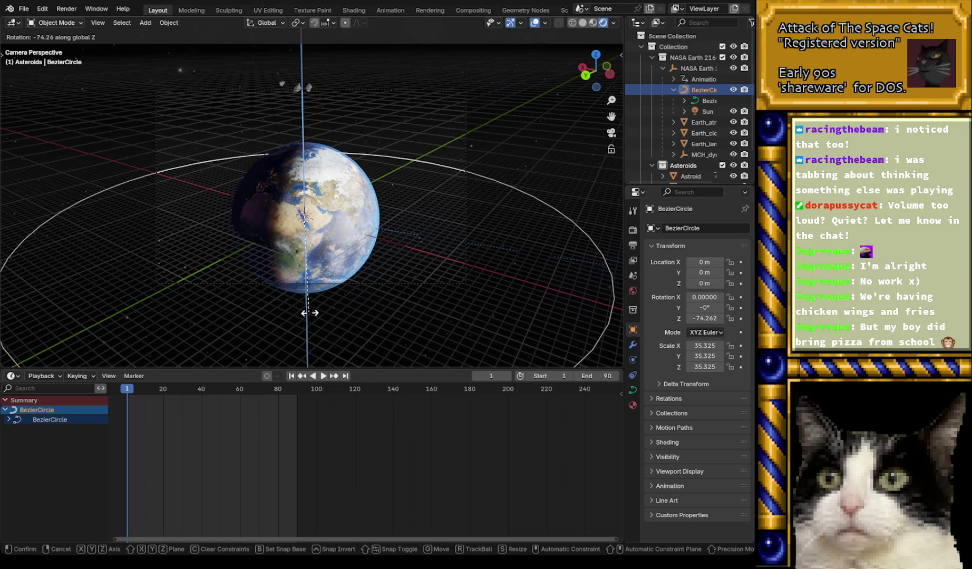
{"action": "left_click", "coordinate": [307, 313]}
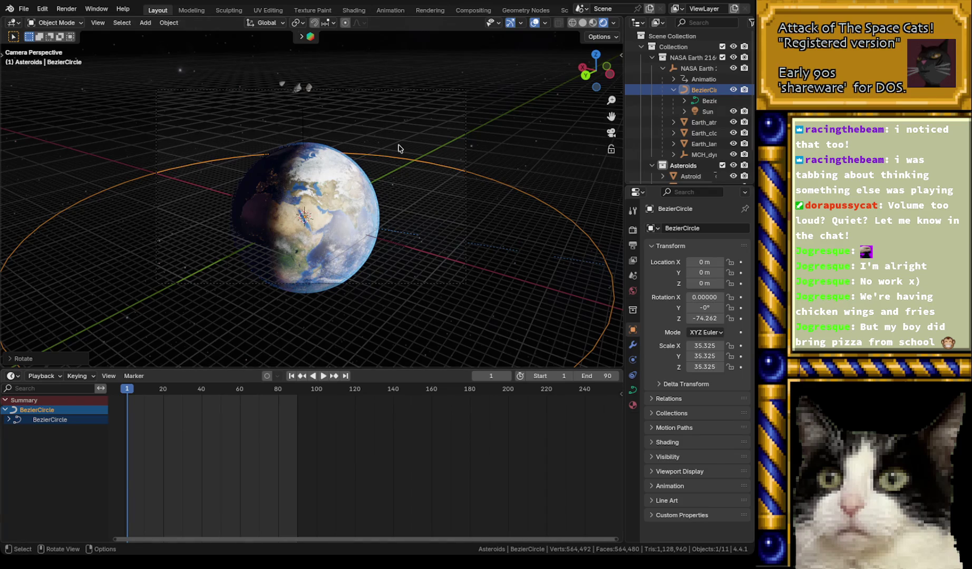
- Save the scene as intro2.blend
{"action": "left_click", "coordinate": [24, 9]}
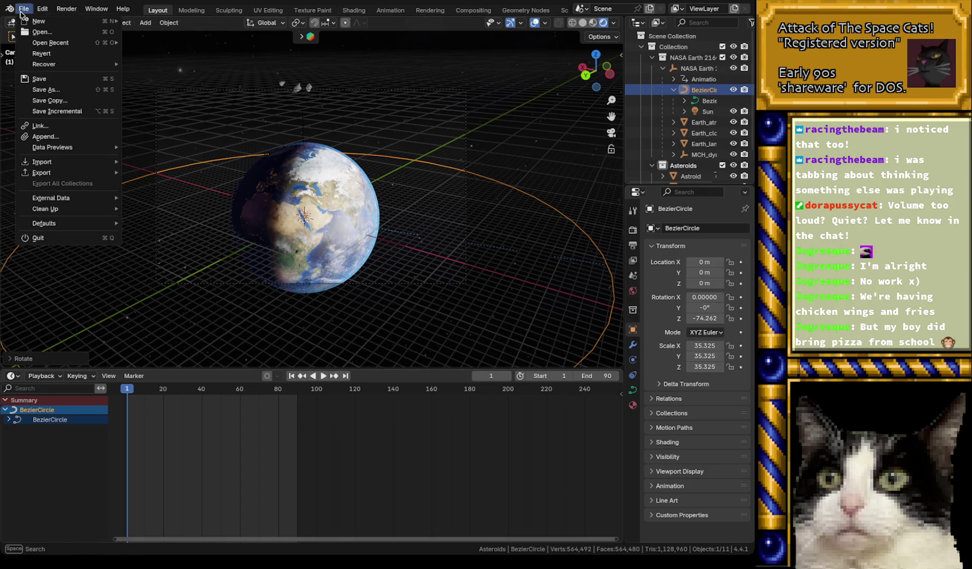
{"action": "left_click", "coordinate": [46, 90]}
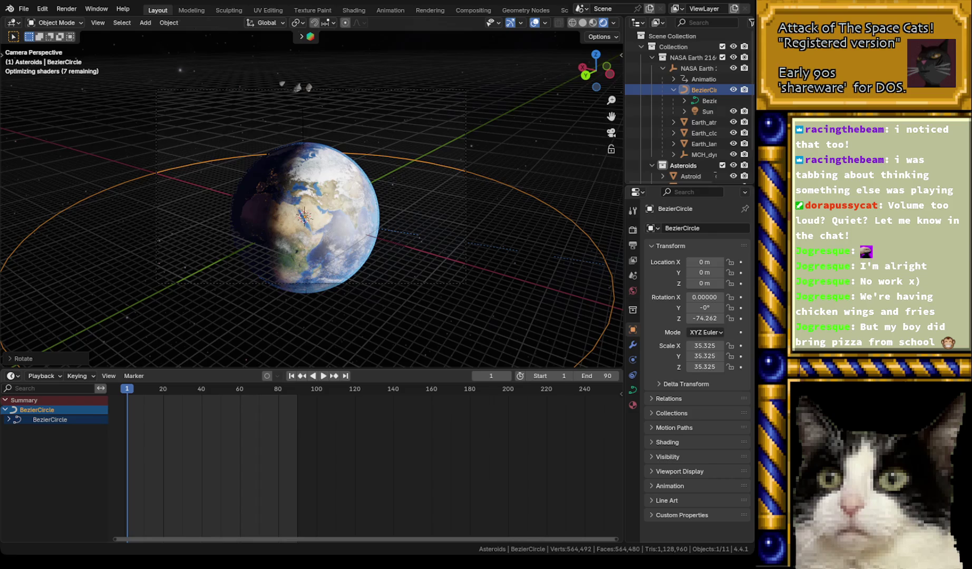
{"action": "key", "text": "Return"}
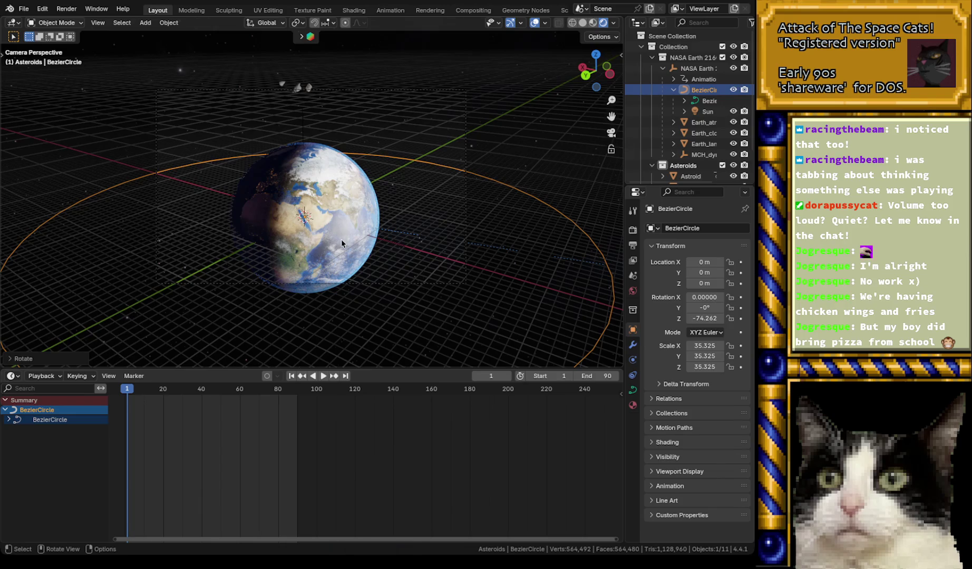
- Cancel a stray BezierCircle move, collapse the Earth rig, and select the camera
{"action": "key", "text": "g"}
{"action": "key", "text": "z"}
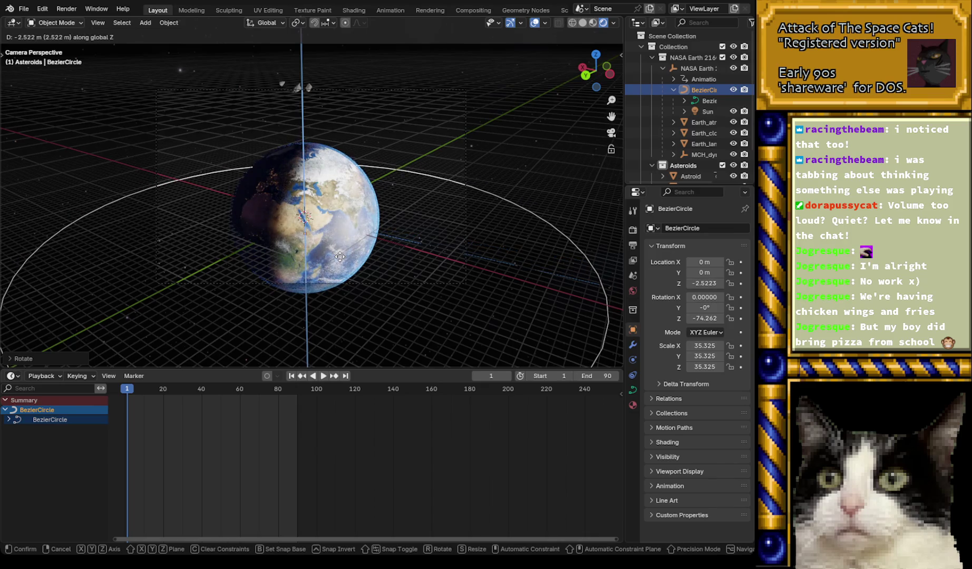
{"action": "key", "text": "Escape"}
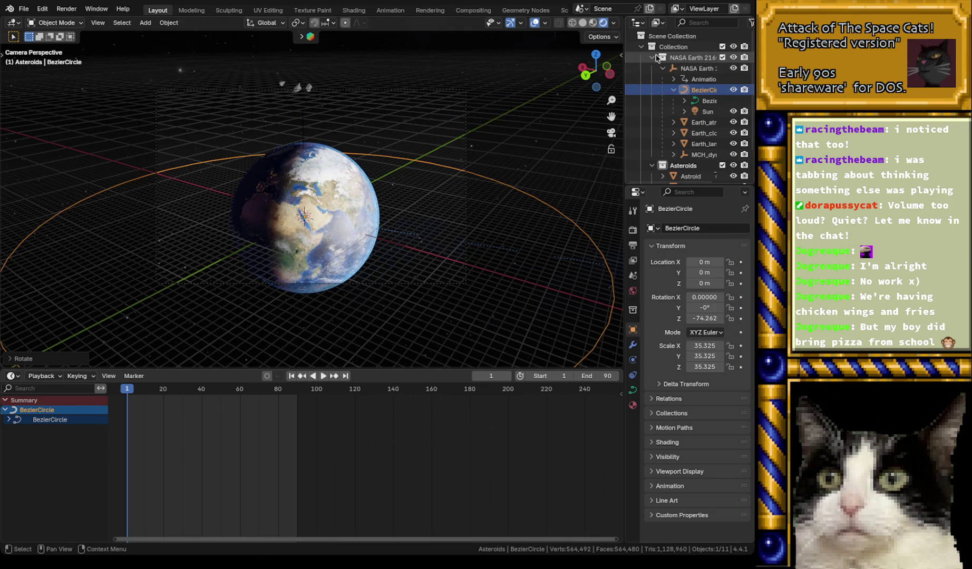
{"action": "left_click", "coordinate": [655, 57]}
{"action": "left_click", "coordinate": [681, 111]}
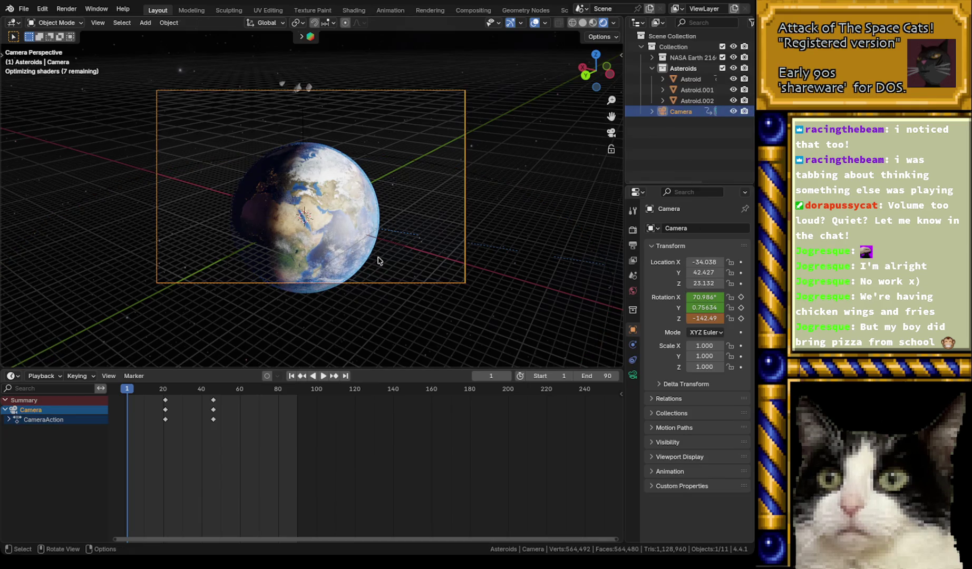
- Lower the camera along Z to 18.076 so Earth sits near the frame centre
{"action": "key", "text": "g"}
{"action": "key", "text": "z"}
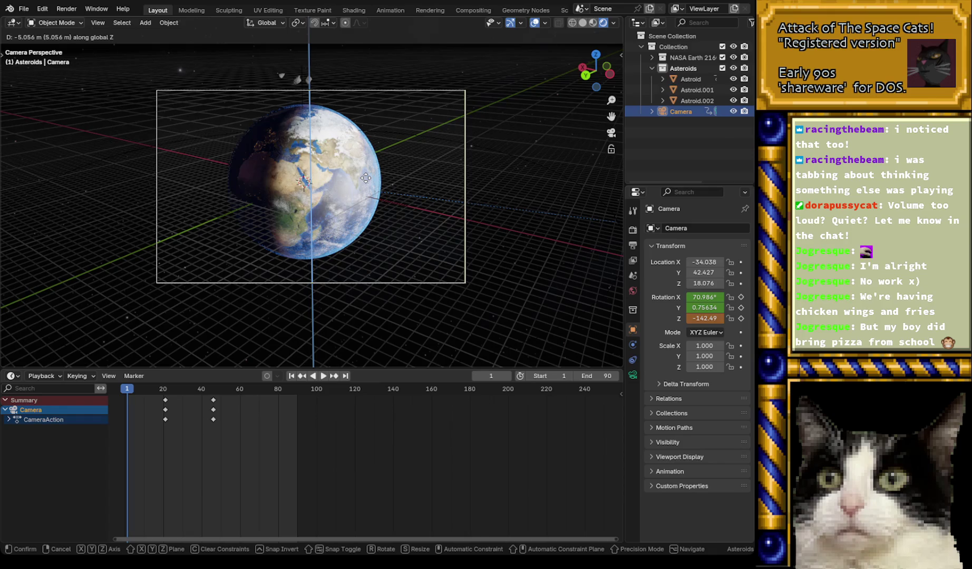
{"action": "left_click", "coordinate": [365, 178]}
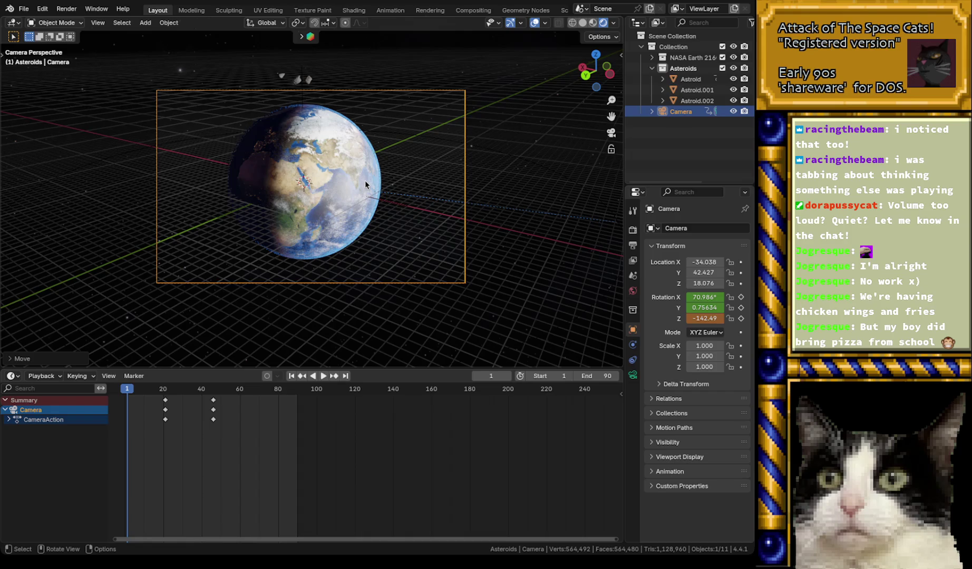
- Select Astroid.002, then deselect all objects
{"action": "left_click", "coordinate": [309, 81]}
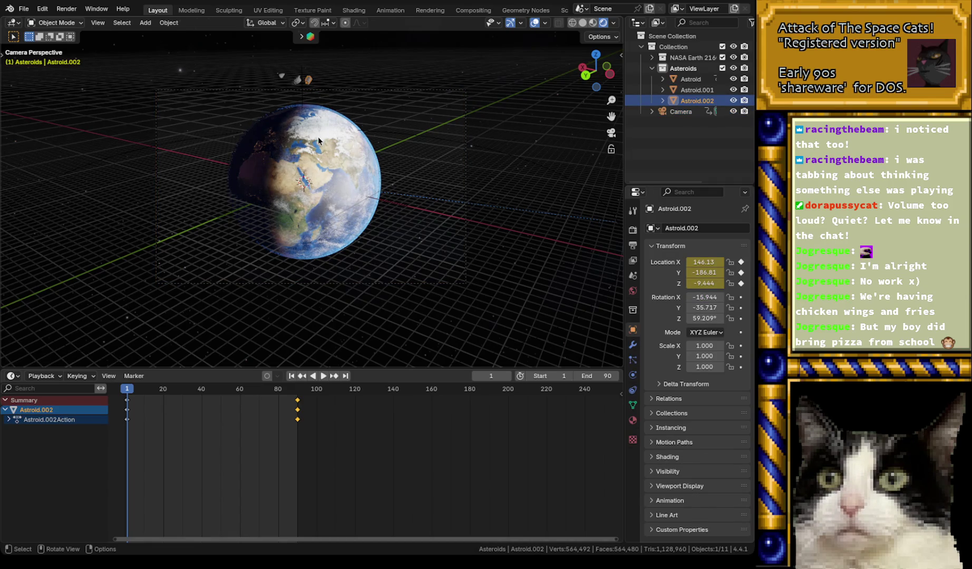
{"action": "left_click", "coordinate": [538, 154]}
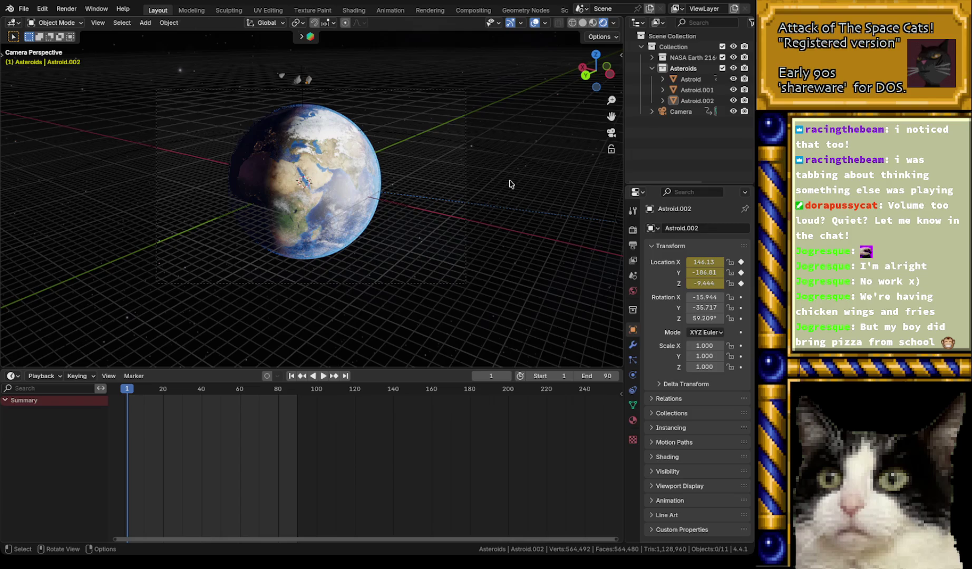
{"action": "left_click", "coordinate": [23, 9]}
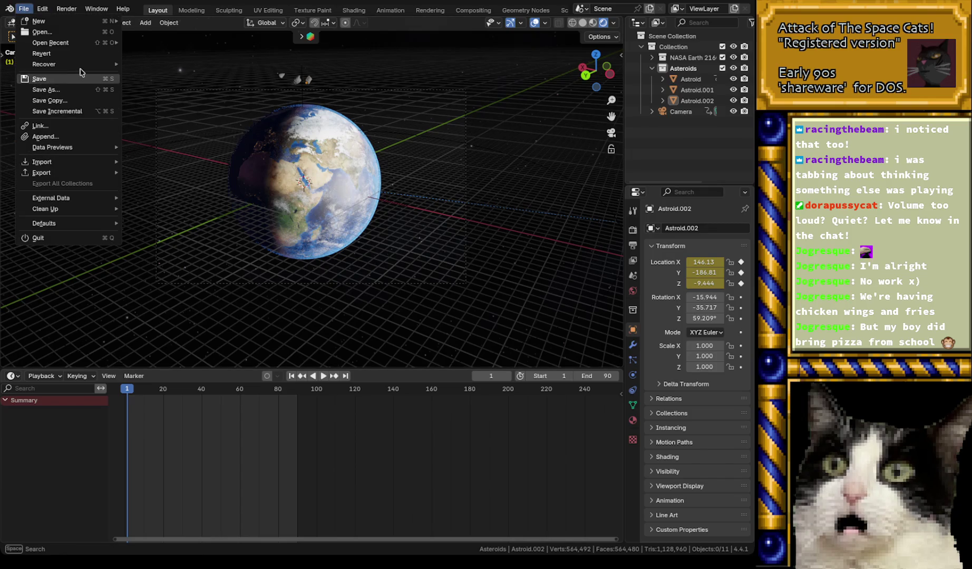
- Reopen the recent scene file from File > Open Recent, discarding unsaved changes
{"action": "mouse_move", "coordinate": [82, 43]}
{"action": "left_click", "coordinate": [174, 55]}
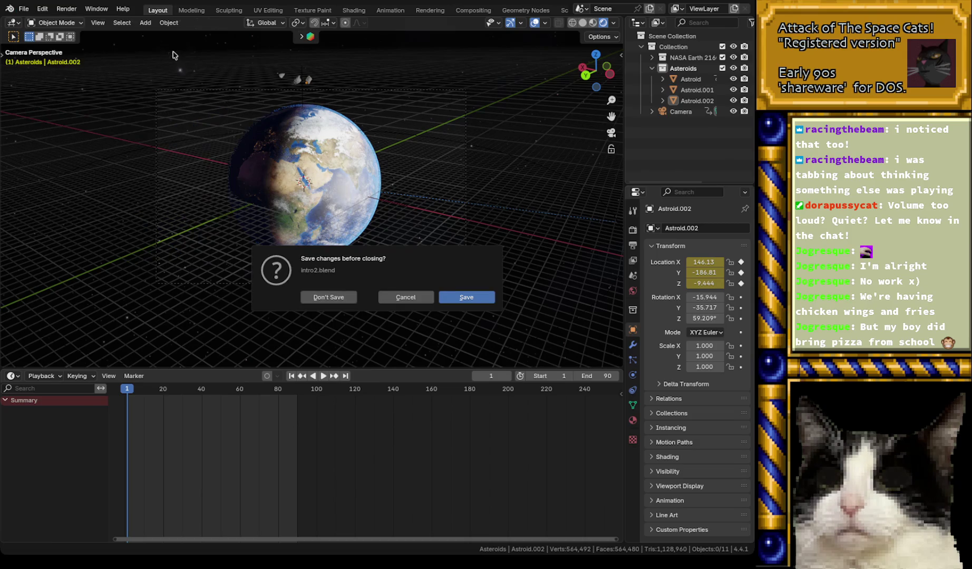
{"action": "left_click", "coordinate": [323, 297]}
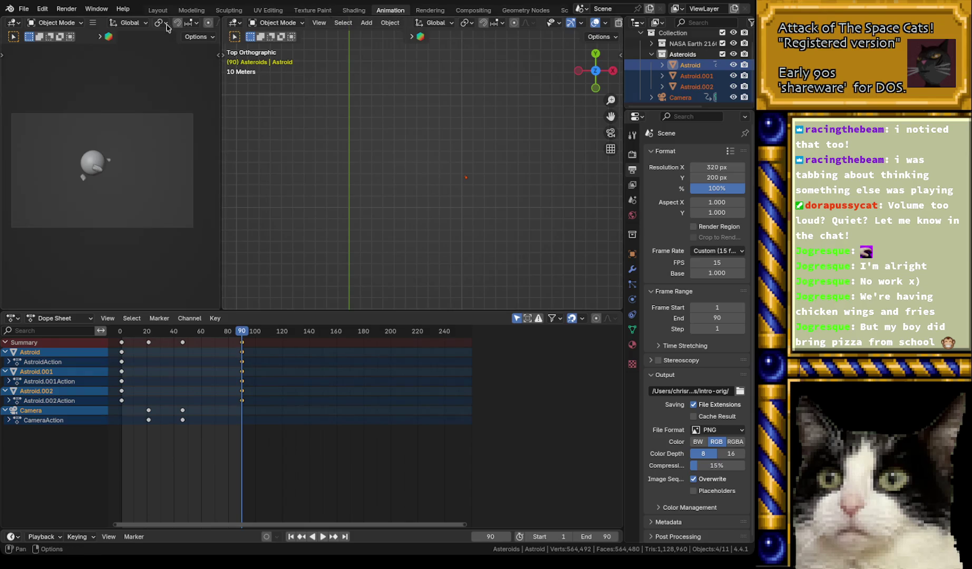
- In the Layout workspace, select the Camera and look through it with Numpad 0
{"action": "left_click", "coordinate": [158, 10]}
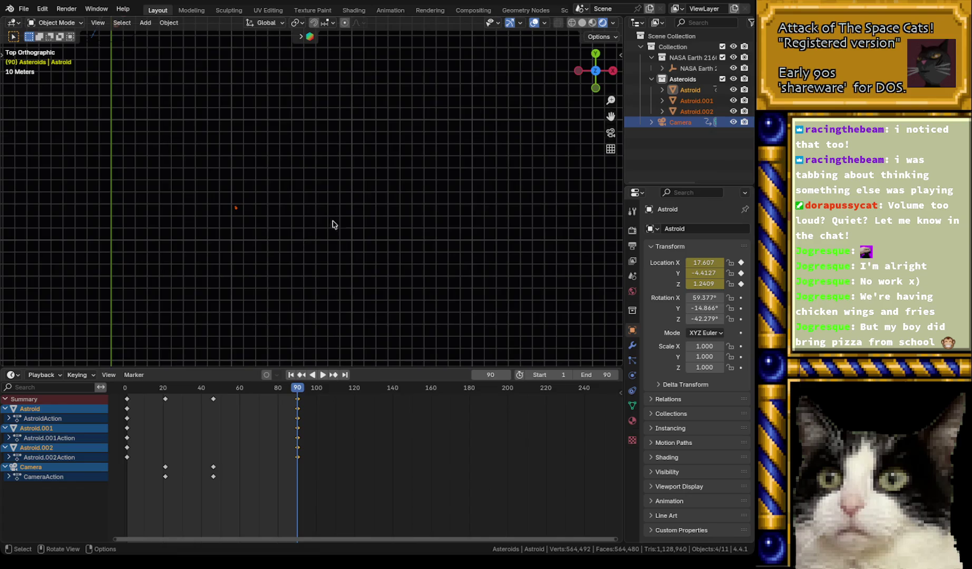
{"action": "left_click", "coordinate": [684, 123]}
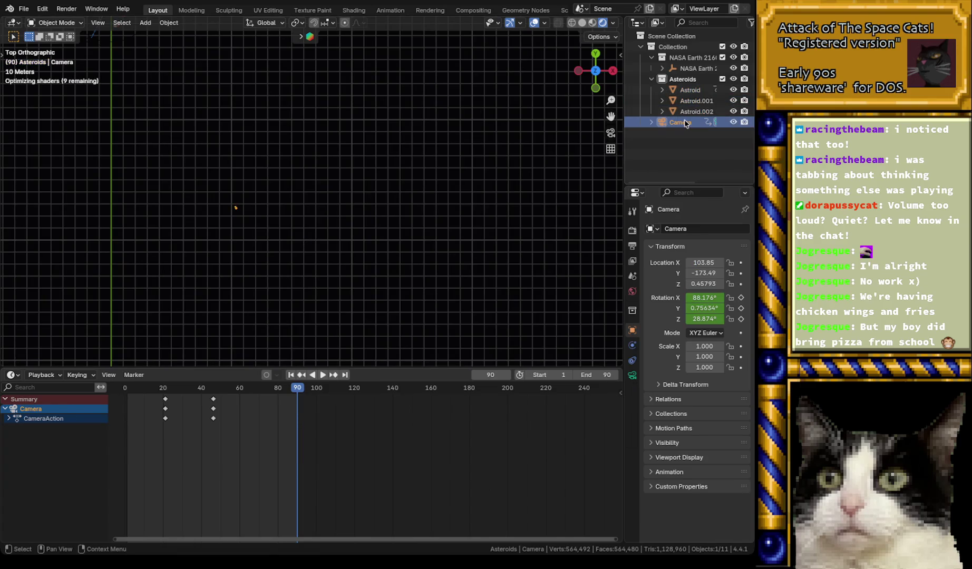
{"action": "key", "text": "KP_0"}
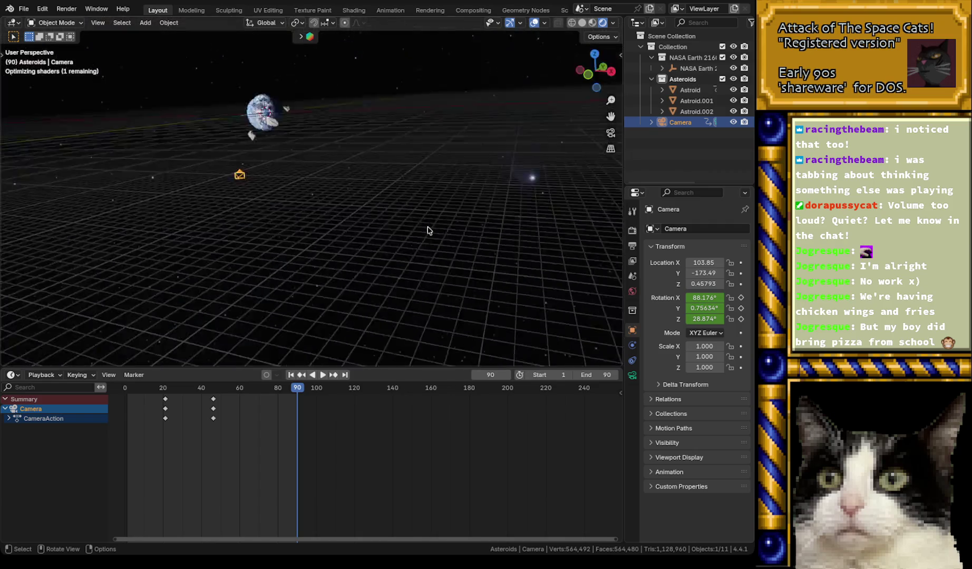
- Scrub to frame 15, then rotate the camera around Z to about -98°
{"action": "left_click", "coordinate": [132, 390]}
{"action": "key", "text": "space"}
{"action": "mouse_move", "coordinate": [131, 392]}
{"action": "left_mouse_down"}
{"action": "mouse_move", "coordinate": [165, 393]}
{"action": "mouse_move", "coordinate": [128, 397]}
{"action": "left_mouse_up"}
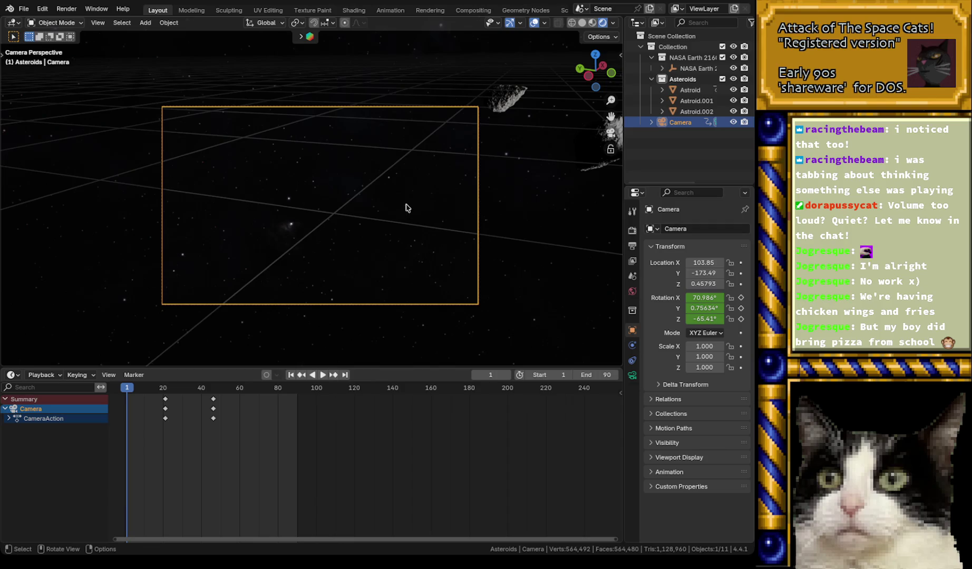
{"action": "key", "text": "r"}
{"action": "key", "text": "z"}
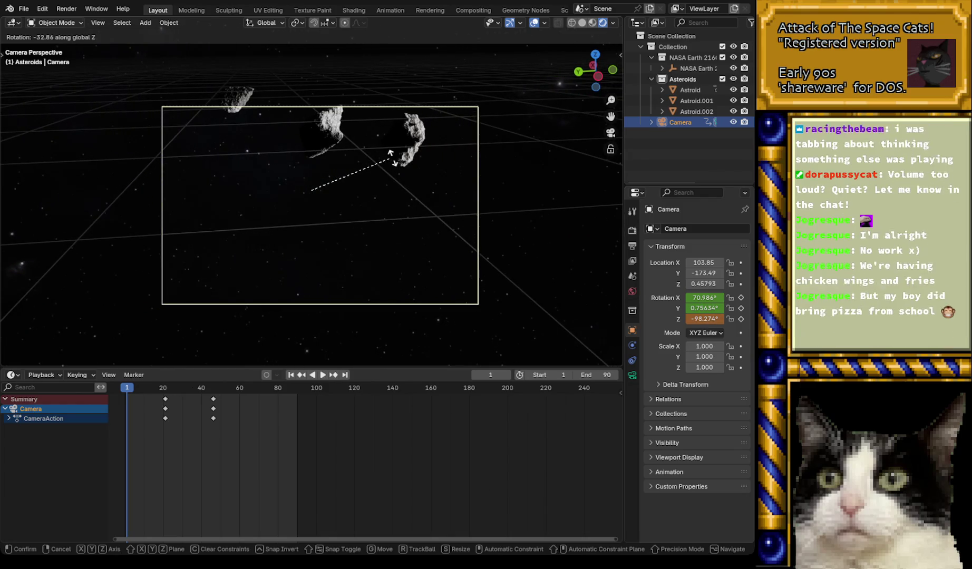
{"action": "left_click", "coordinate": [392, 159]}
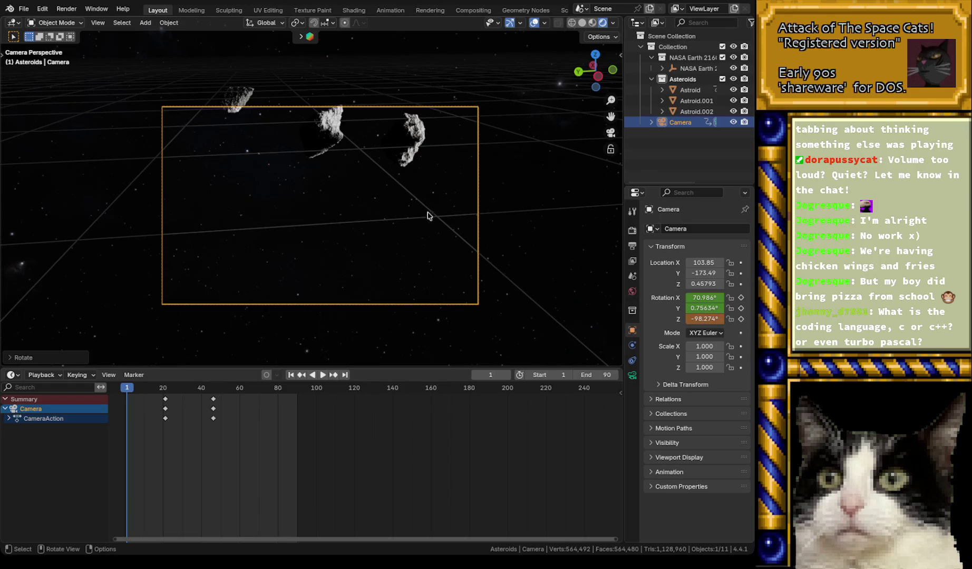
- Switch to Top view and zoom in on the scene
{"action": "key", "text": "KP_7"}
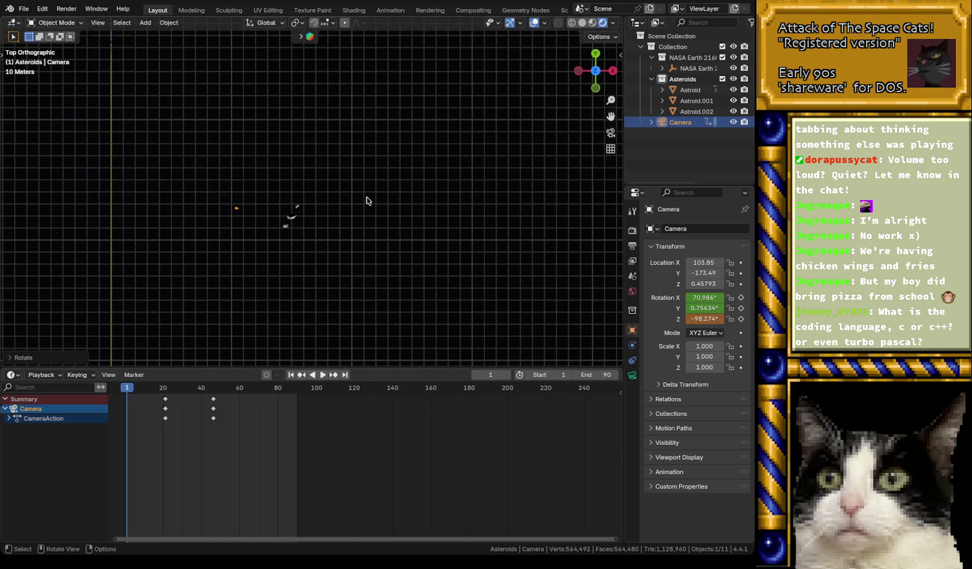
{"action": "scroll", "coordinate": [288, 192], "scroll_direction": "up", "scroll_amount": 2}
{"action": "scroll", "coordinate": [270, 192], "scroll_direction": "up", "scroll_amount": 4}
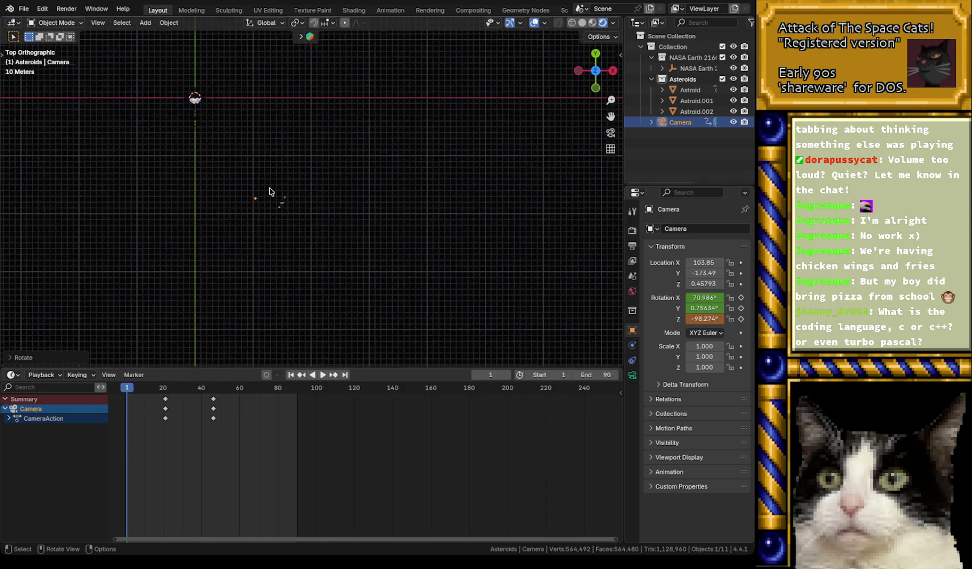
- Return to frame 1 and move the camera to about X 100.62, Y -129.92
{"action": "key", "text": "space"}
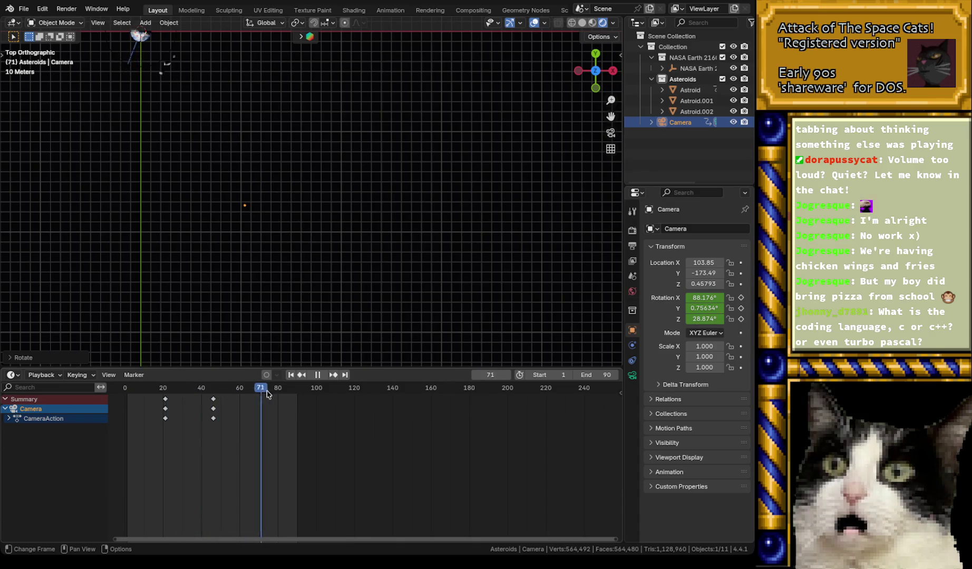
{"action": "left_click_drag", "start_coordinate": [255, 395], "coordinate": [148, 395]}
{"action": "key", "text": "Escape"}
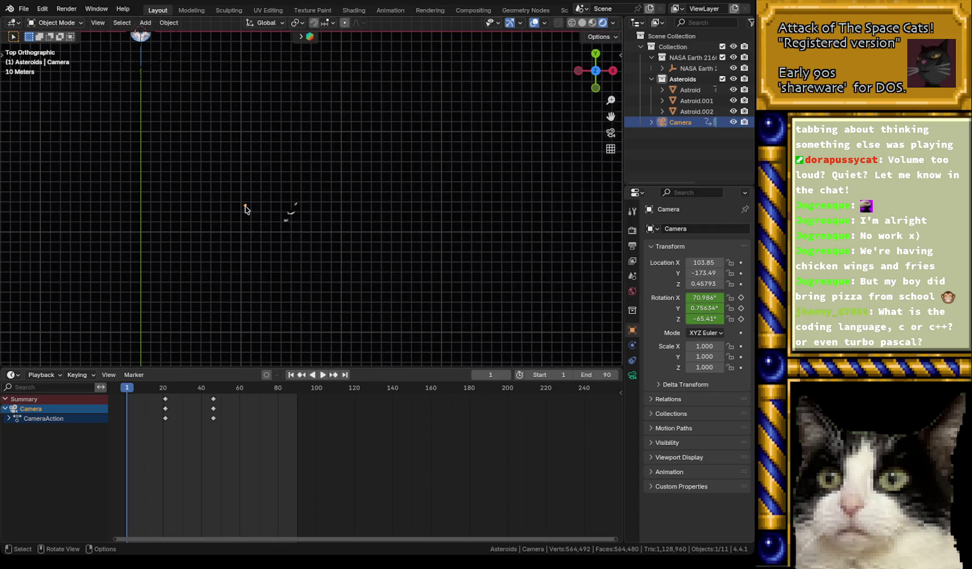
{"action": "key", "text": "g"}
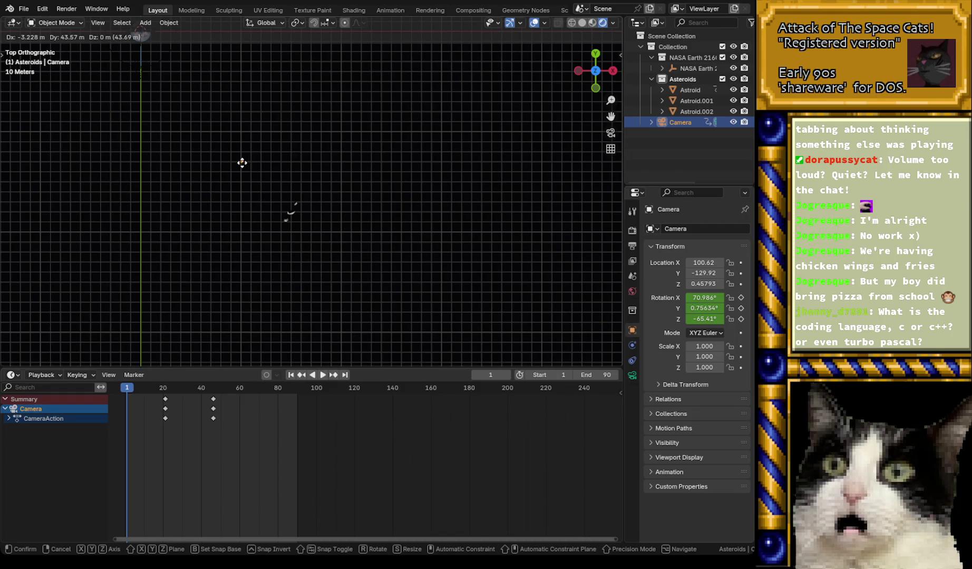
{"action": "left_click", "coordinate": [242, 163]}
{"action": "scroll", "coordinate": [250, 164], "scroll_direction": "up", "scroll_amount": 5}
- Rotate the camera around Z to -138.69°, aiming back toward the asteroids
{"action": "key", "text": "r"}
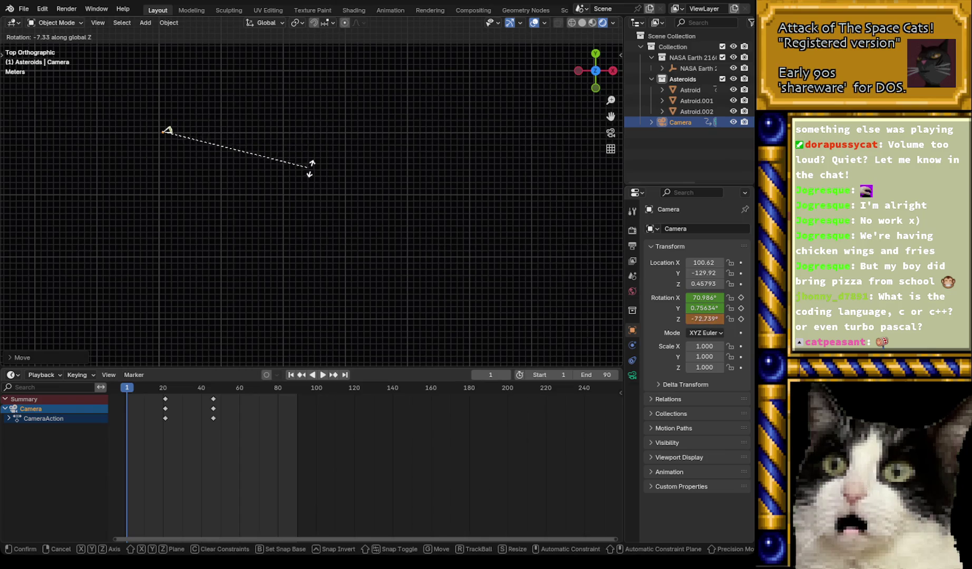
{"action": "left_click", "coordinate": [180, 260]}
{"action": "scroll", "coordinate": [265, 242], "scroll_direction": "down", "scroll_amount": 5}
{"action": "scroll", "coordinate": [280, 169], "scroll_direction": "down", "scroll_amount": 5, "text": "shift"}
{"action": "scroll", "coordinate": [235, 169], "scroll_direction": "up", "scroll_amount": 2}
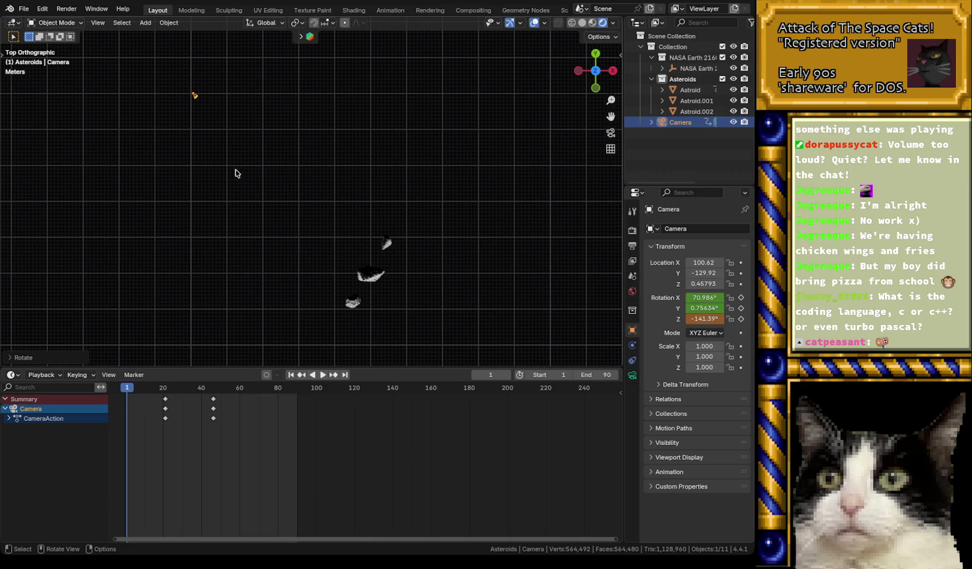
{"action": "key", "text": "r"}
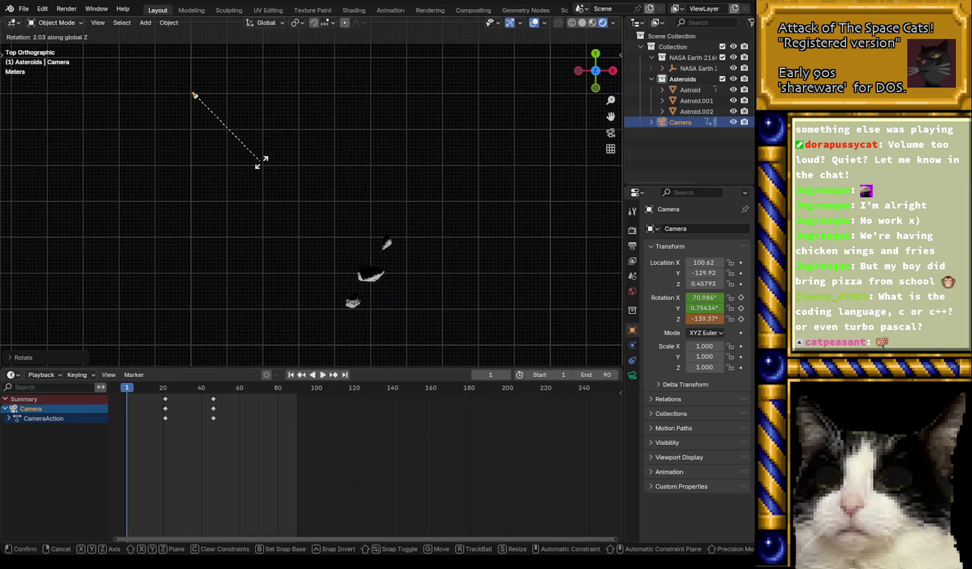
{"action": "left_click", "coordinate": [261, 162]}
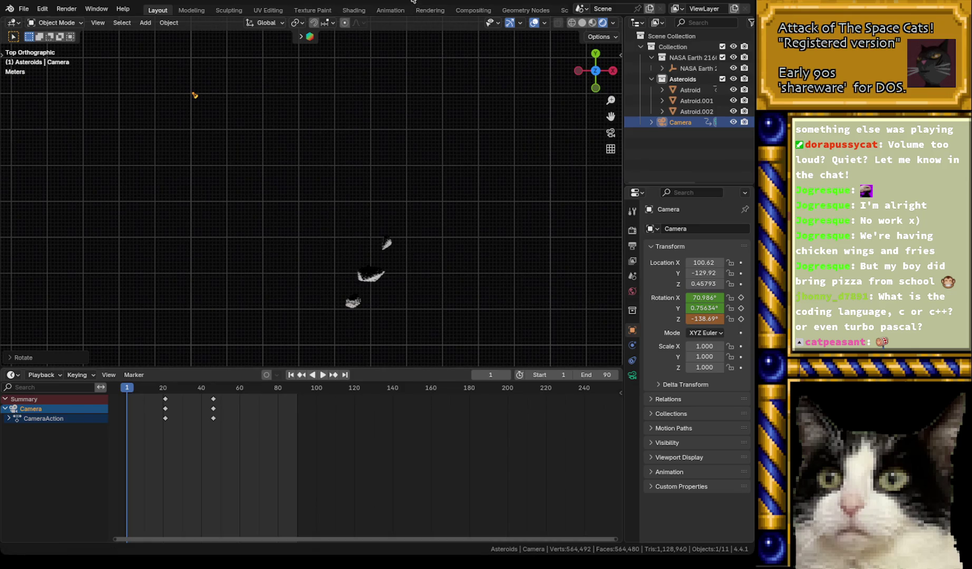
- Zoom out and pan the Top view toward Earth, then switch to Camera view
{"action": "scroll", "coordinate": [373, 217], "scroll_direction": "down", "scroll_amount": 4}
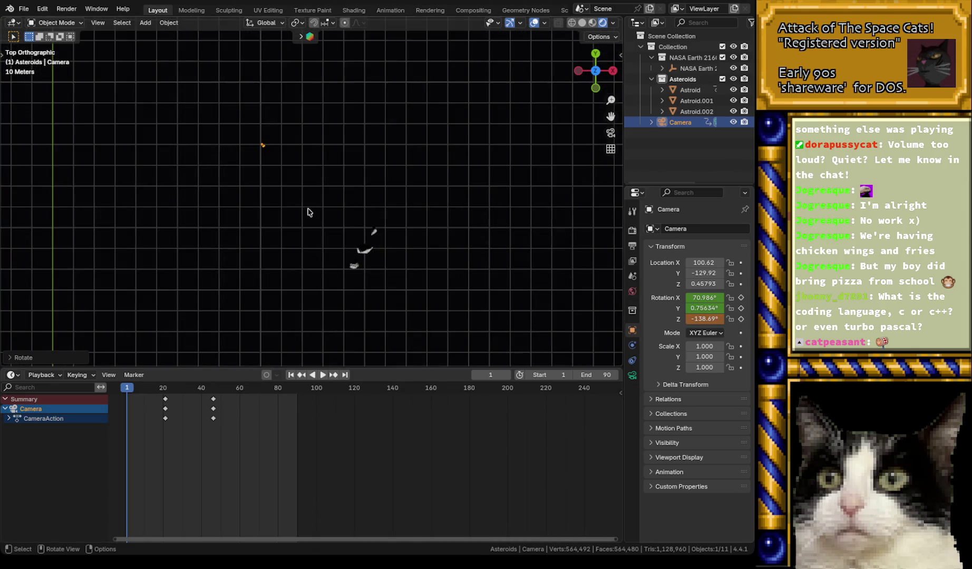
{"action": "mouse_move", "coordinate": [338, 202]}
{"action": "middle_mouse_down", "text": "shift"}
{"action": "mouse_move", "coordinate": [461, 240]}
{"action": "mouse_move", "coordinate": [406, 219]}
{"action": "middle_mouse_up", "text": "shift"}
{"action": "scroll", "coordinate": [459, 237], "scroll_direction": "down", "scroll_amount": 1}
{"action": "scroll", "coordinate": [496, 226], "scroll_direction": "down", "scroll_amount": 1}
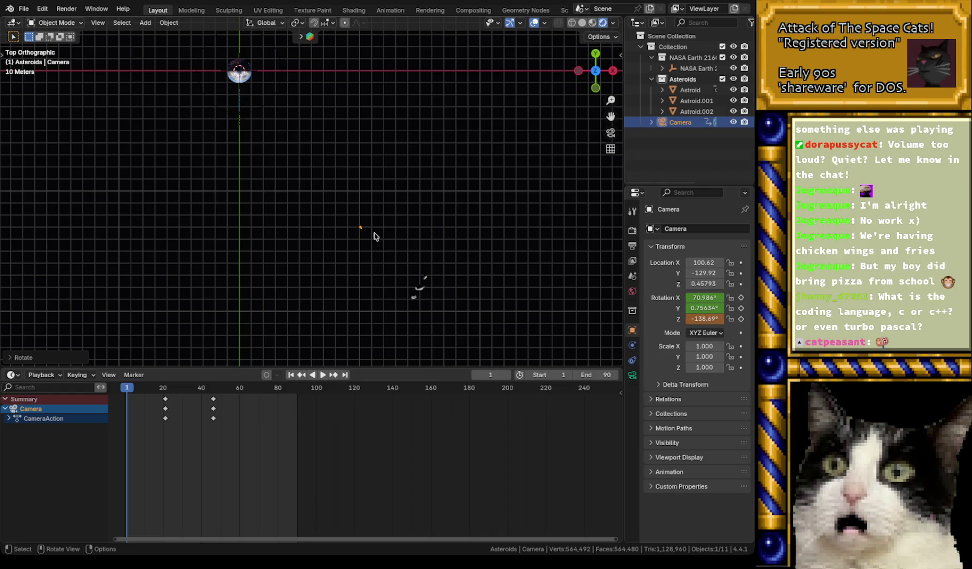
{"action": "key", "text": "KP_0"}
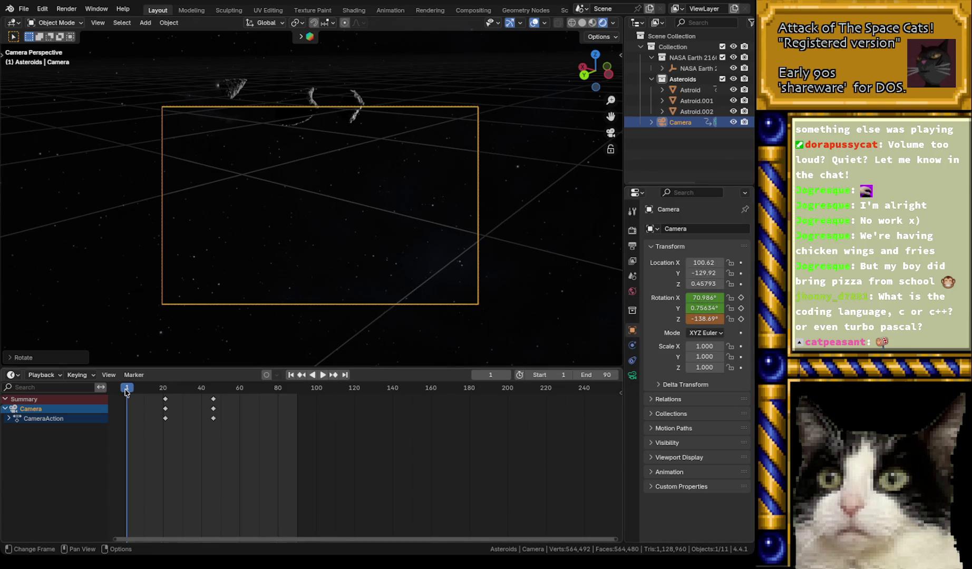
- Save the project as intro2.blend with Ctrl+S
{"action": "left_click", "coordinate": [24, 8]}
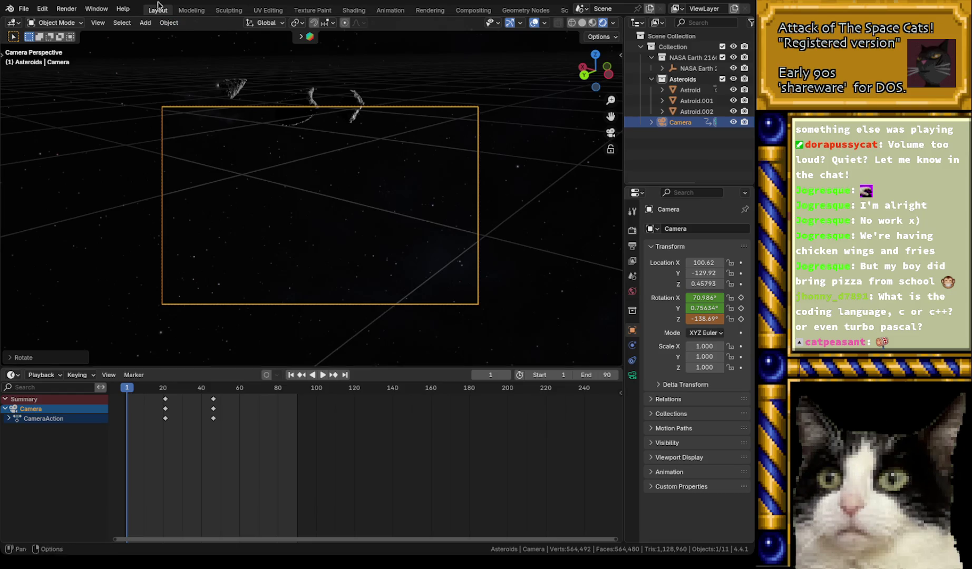
{"action": "left_click", "coordinate": [24, 8]}
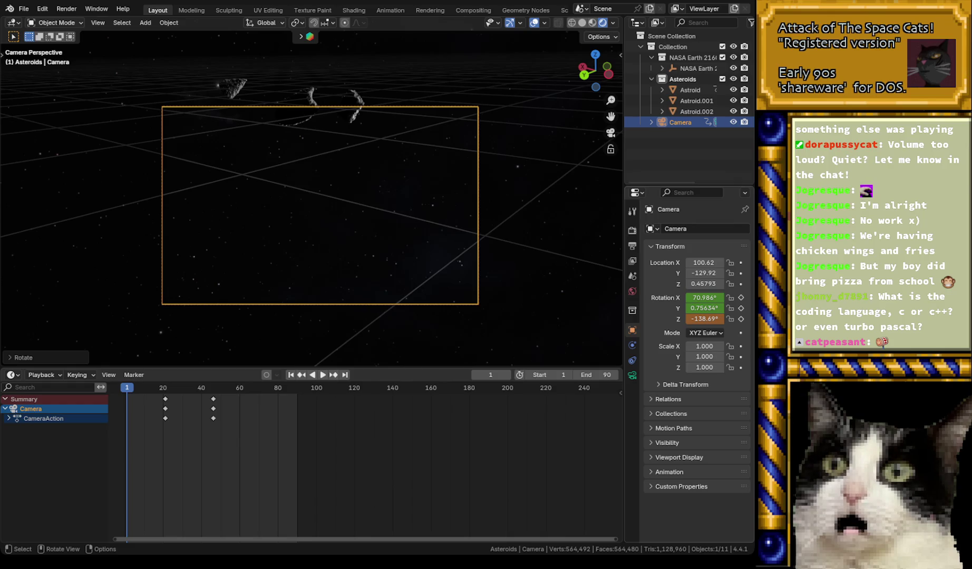
{"action": "key", "text": "ctrl+s"}
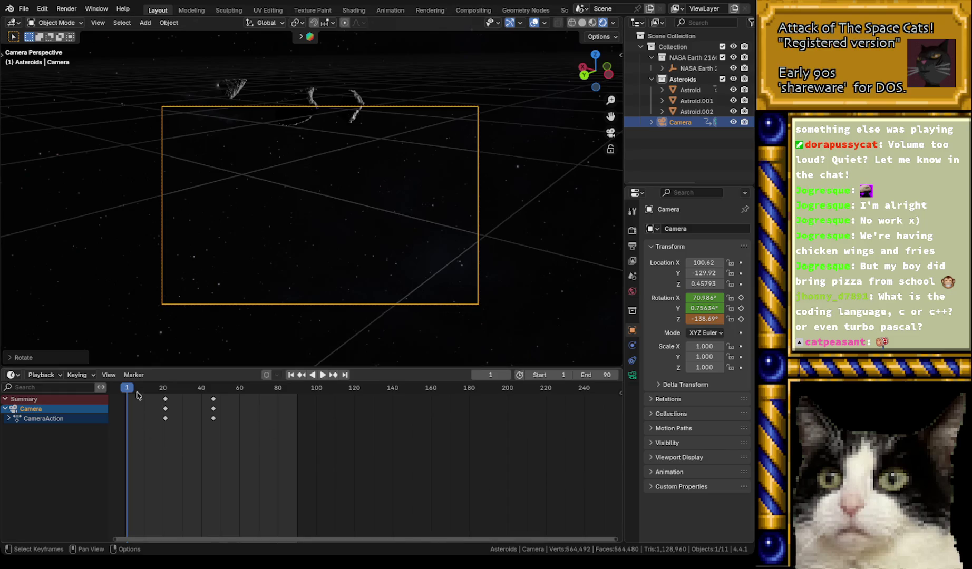
- At frame 1, keyframe the camera location 100.62, -129.92, 0.45793 with rotation restored
{"action": "key", "text": "space"}
{"action": "key", "text": "Escape"}
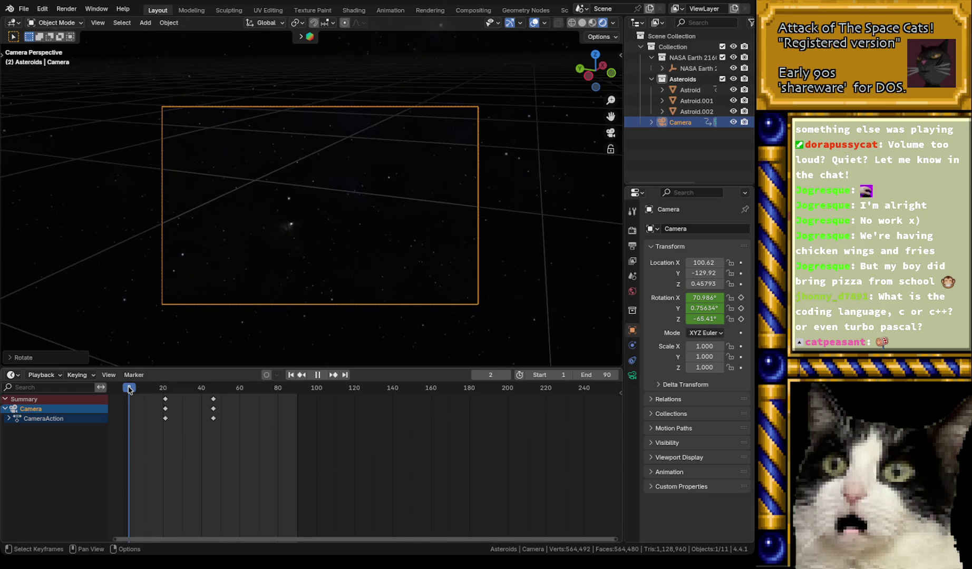
{"action": "left_click_drag", "start_coordinate": [130, 391], "coordinate": [127, 391]}
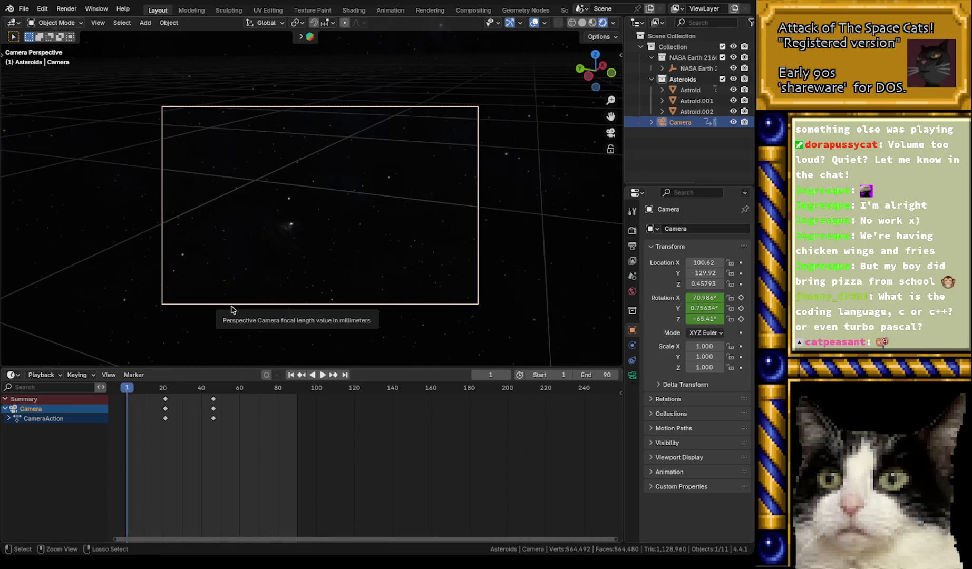
{"action": "key", "text": "ctrl+z"}
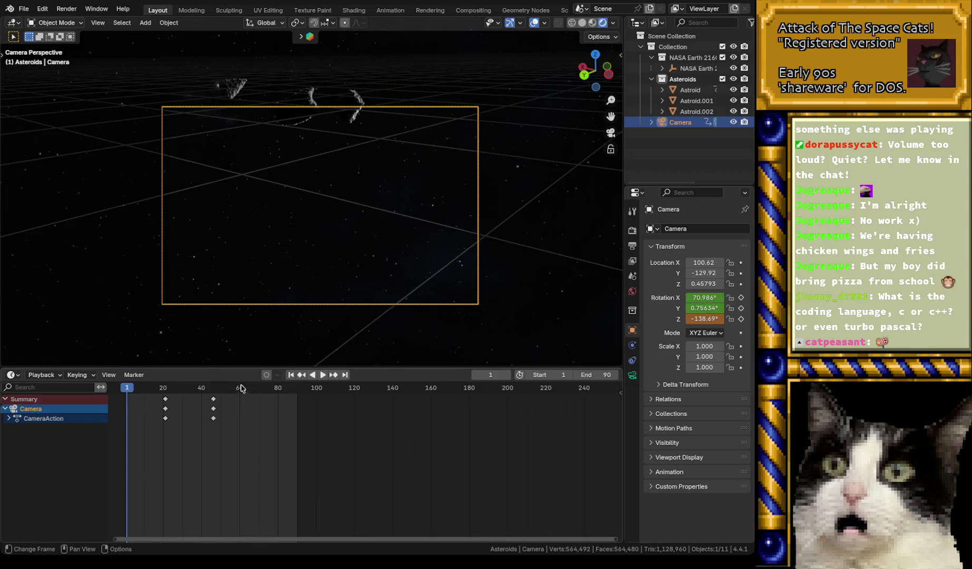
{"action": "left_click", "coordinate": [742, 263]}
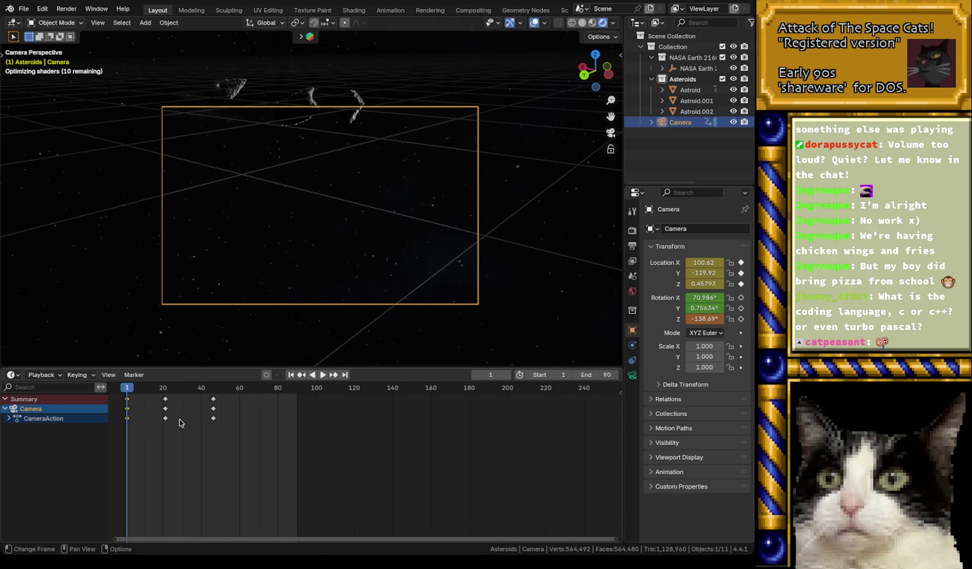
- Swing the camera back to -138.69° and keyframe its rotation at frame 1
{"action": "key", "text": "space"}
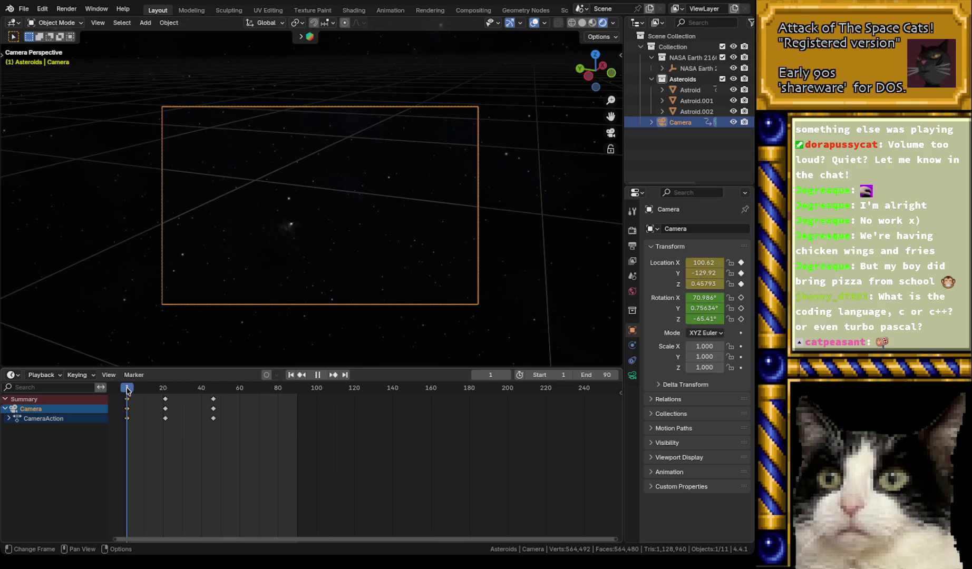
{"action": "key", "text": "space"}
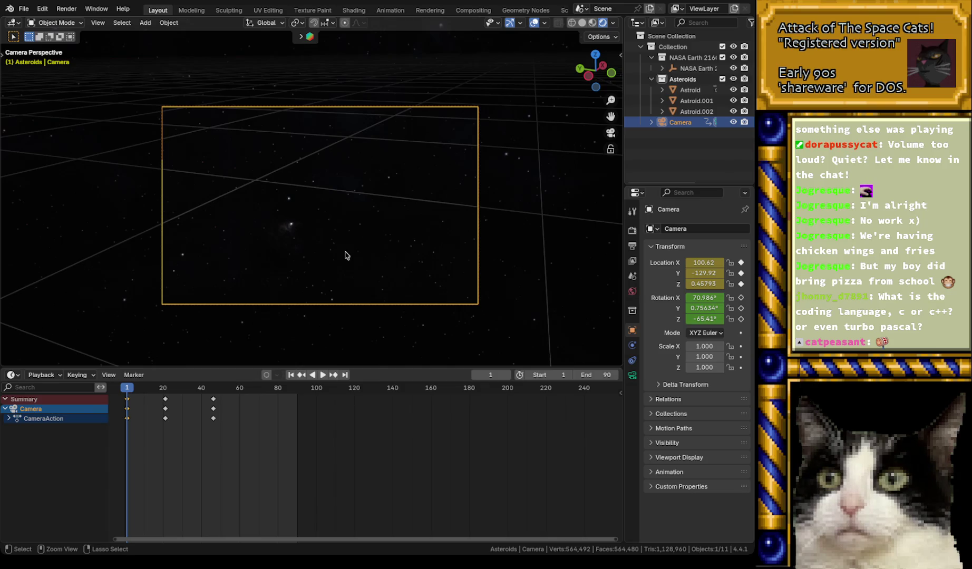
{"action": "middle_click_drag", "start_coordinate": [346, 256], "coordinate": [355, 230]}
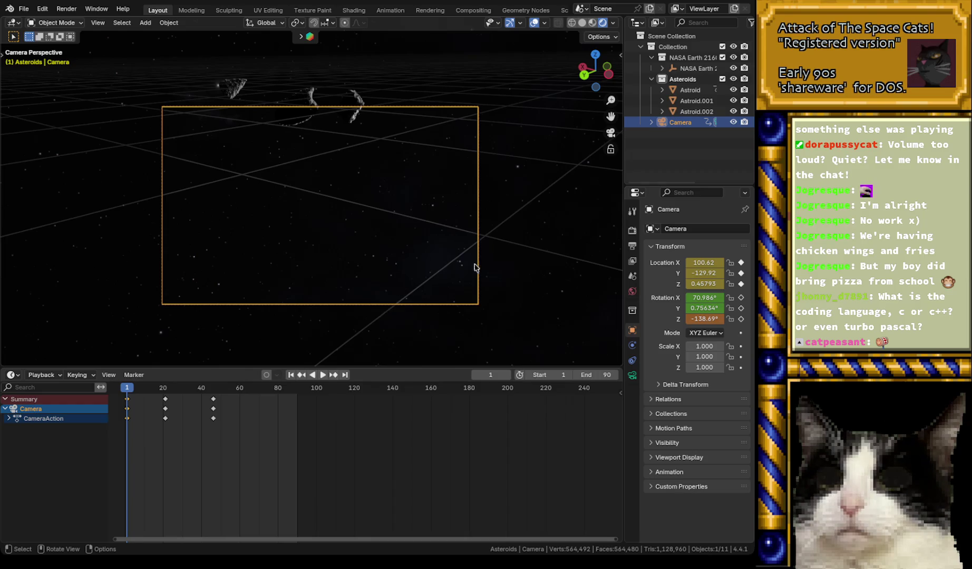
{"action": "left_click", "coordinate": [743, 320]}
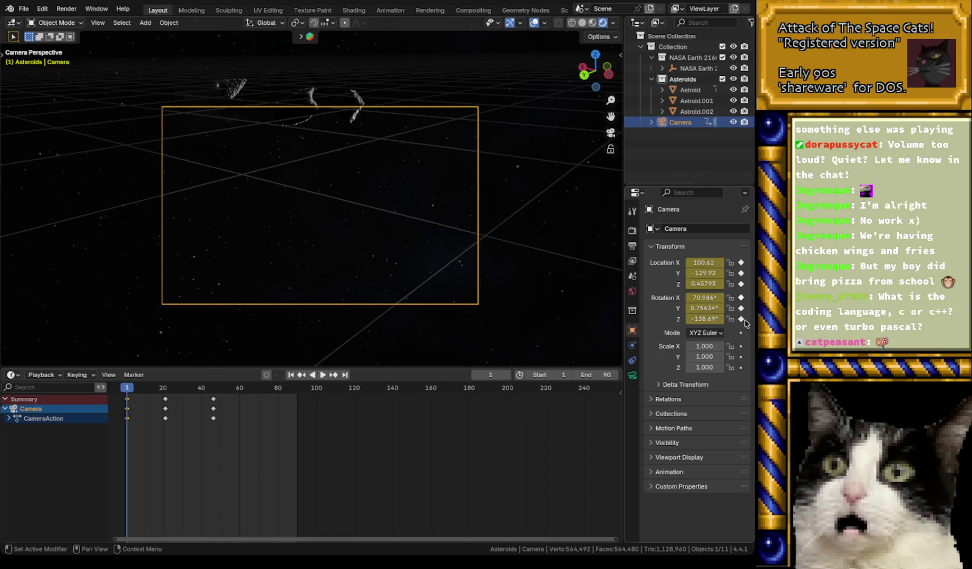
- Play and scrub the animation to check the swing to -70.966° by frame 20
{"action": "key", "text": "space"}
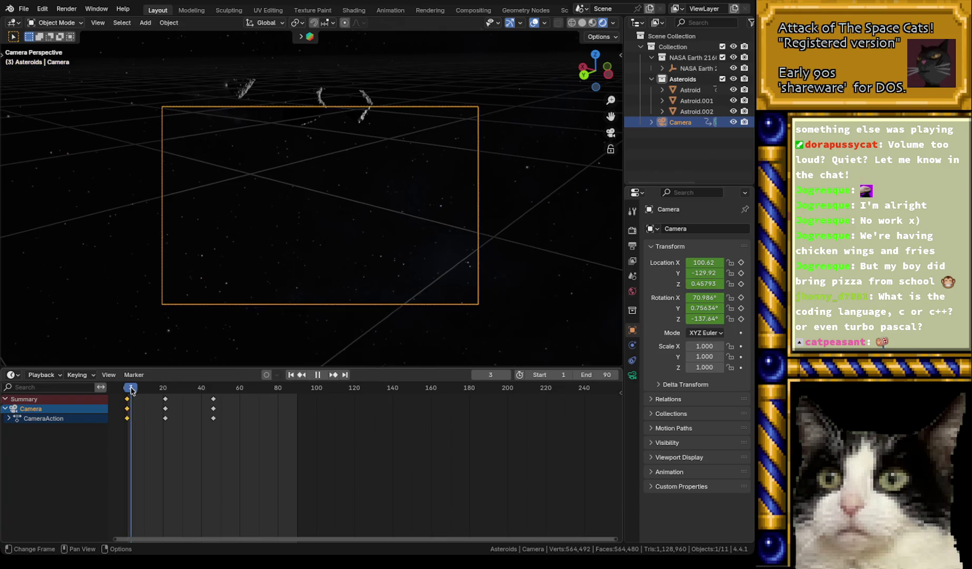
{"action": "key", "text": "Escape"}
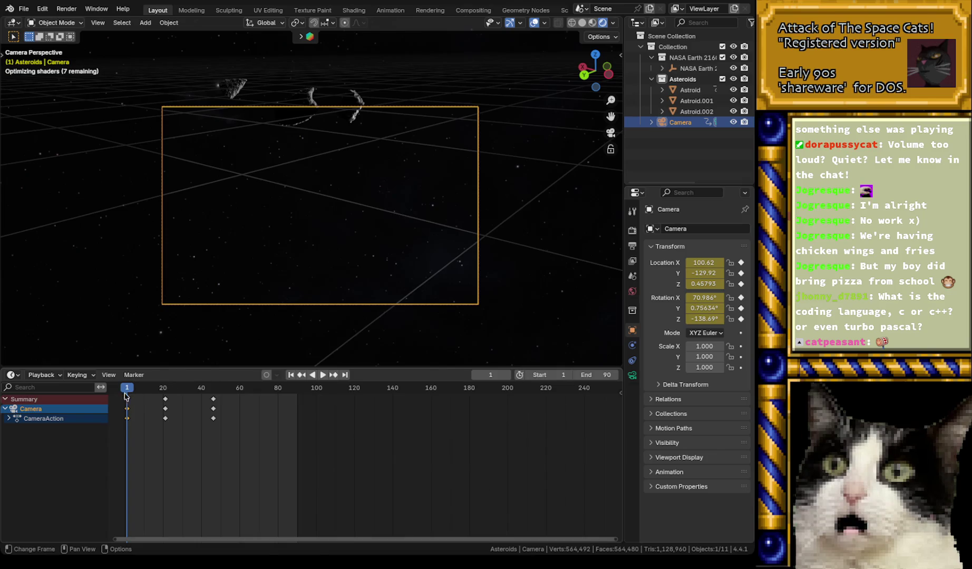
{"action": "key", "text": "space"}
{"action": "mouse_move", "coordinate": [148, 393]}
{"action": "left_mouse_down"}
{"action": "mouse_move", "coordinate": [164, 396]}
{"action": "mouse_move", "coordinate": [133, 396]}
{"action": "left_mouse_up"}
{"action": "key", "text": "space"}
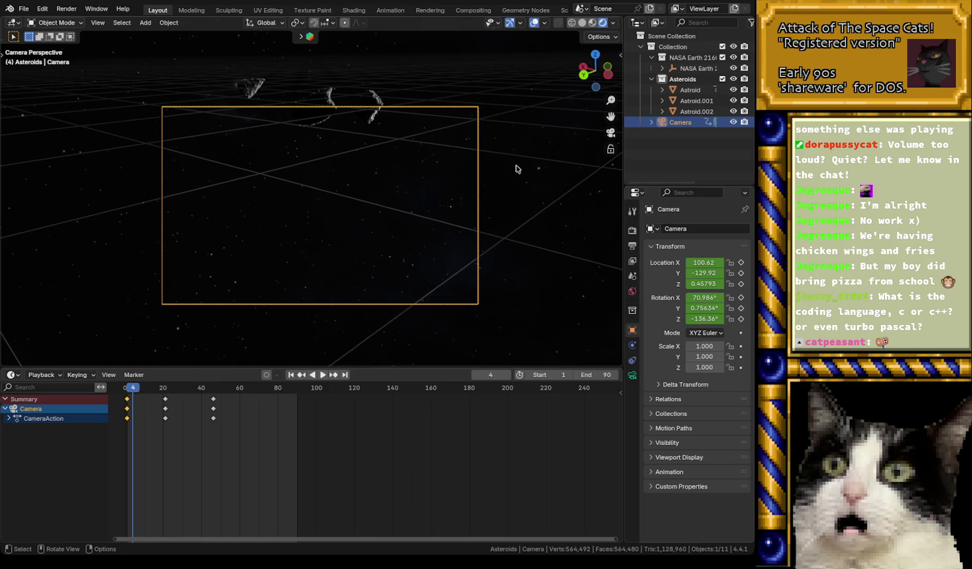
{"action": "left_click", "coordinate": [697, 91]}
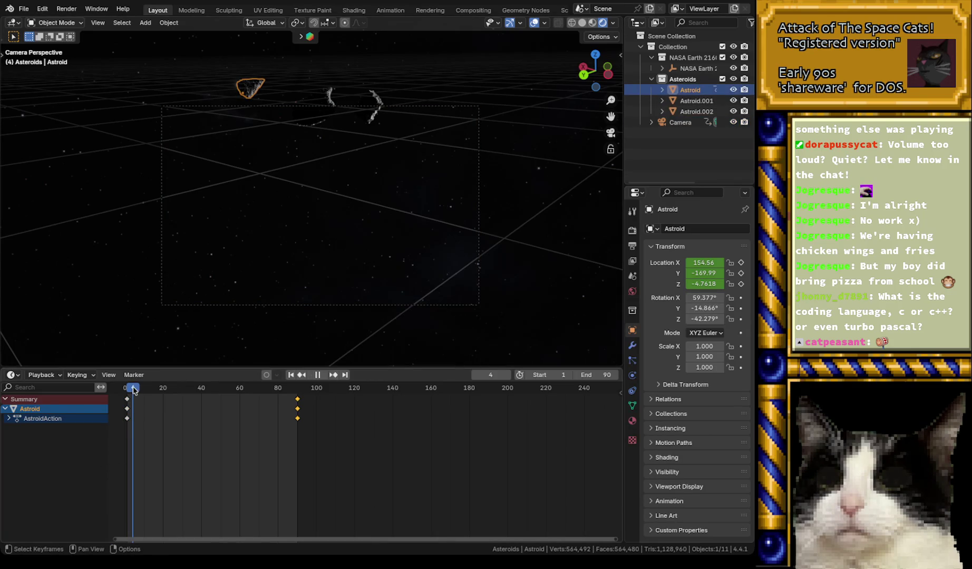
- Replay the asteroid flight from Top view, then rewind to frame 1
{"action": "key", "text": "space"}
{"action": "scroll", "coordinate": [386, 205], "scroll_direction": "down", "scroll_amount": 5}
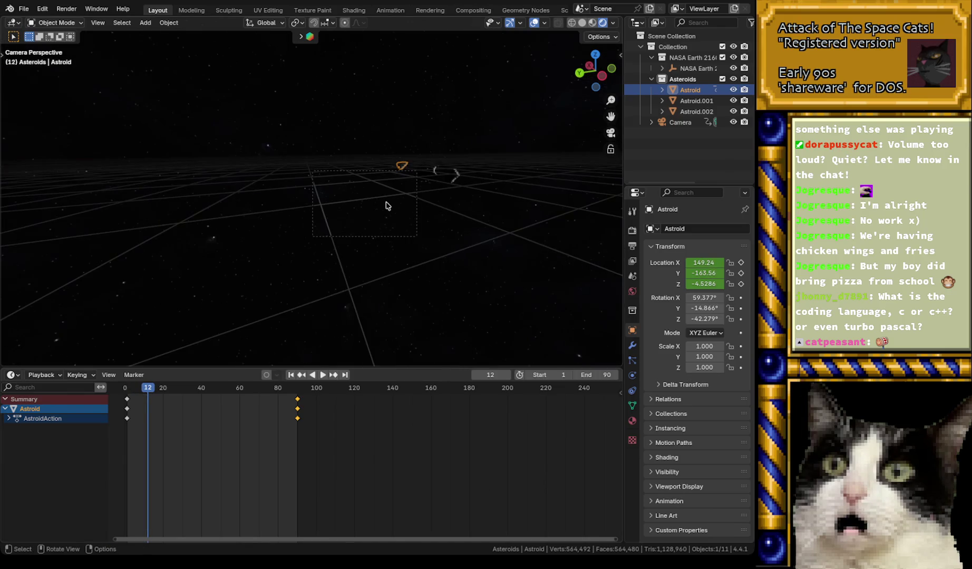
{"action": "scroll", "coordinate": [422, 198], "scroll_direction": "up", "scroll_amount": 6}
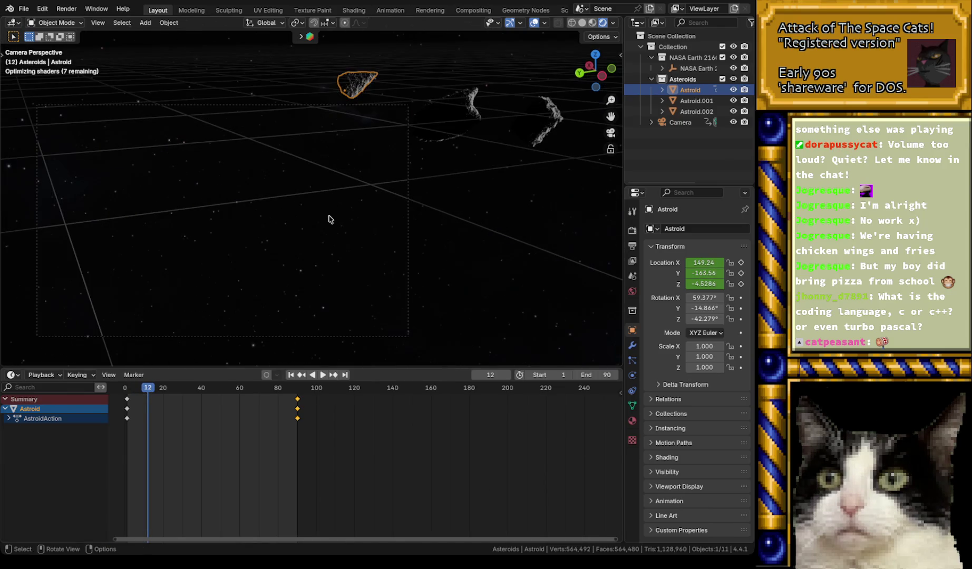
{"action": "key", "text": "KP_7"}
{"action": "key", "text": "space"}
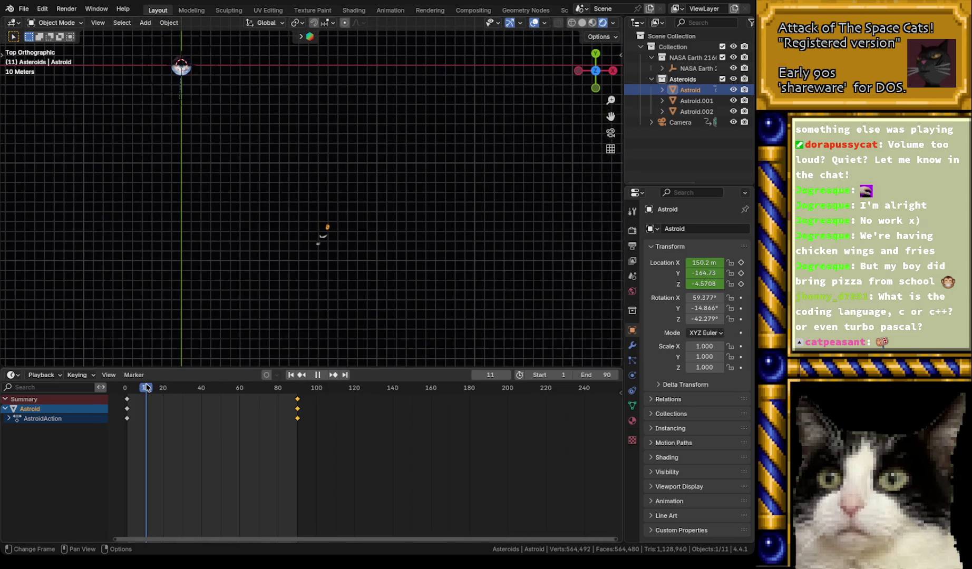
{"action": "left_click_drag", "start_coordinate": [273, 399], "coordinate": [126, 399]}
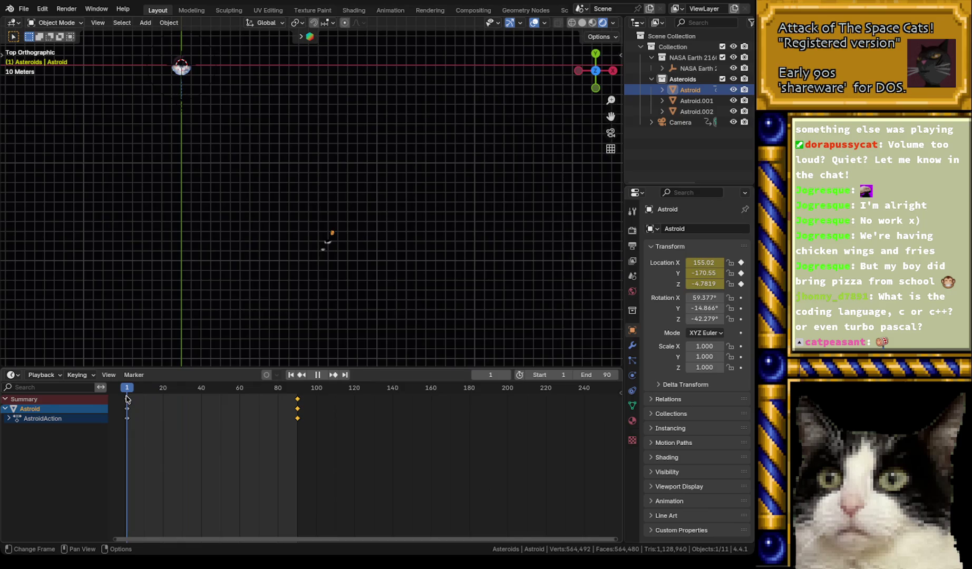
- Select the Camera in the Outliner and look through it with Numpad 0
{"action": "left_click", "coordinate": [680, 121]}
{"action": "middle_click_drag", "start_coordinate": [401, 301], "coordinate": [401, 304]}
{"action": "key", "text": "KP_0"}
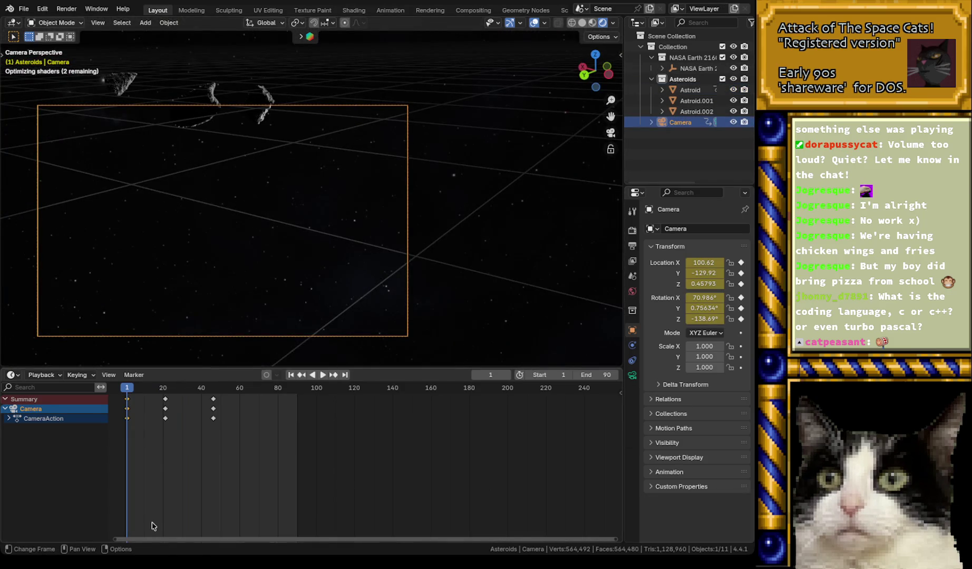
- Box-select and delete all camera keyframes in the Dope Sheet, then scrub to frame 30 and back
{"action": "mouse_move", "coordinate": [221, 272]}
{"action": "middle_mouse_down", "text": "shift"}
{"action": "mouse_move", "coordinate": [330, 268]}
{"action": "mouse_move", "coordinate": [318, 268]}
{"action": "middle_mouse_up", "text": "shift"}
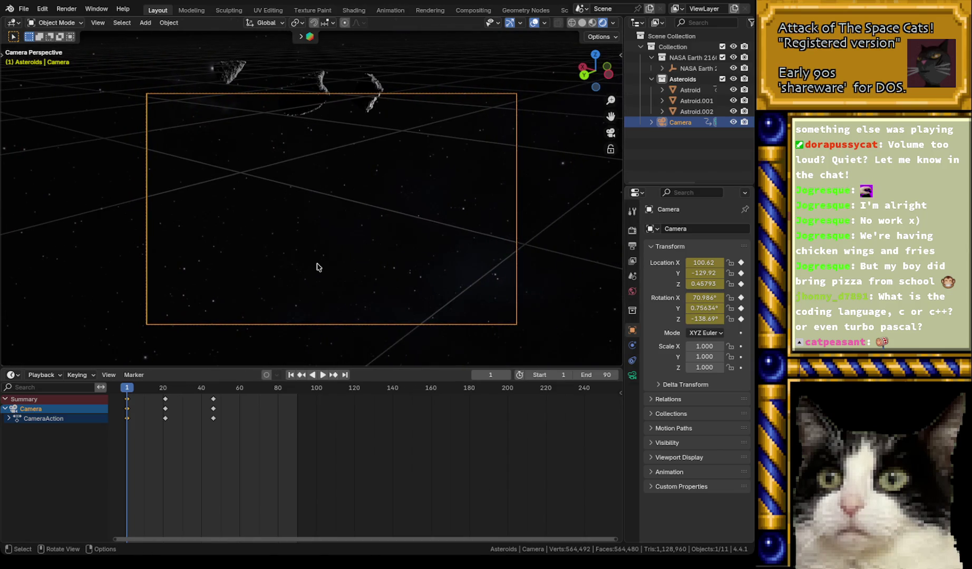
{"action": "left_click_drag", "start_coordinate": [262, 447], "coordinate": [120, 382]}
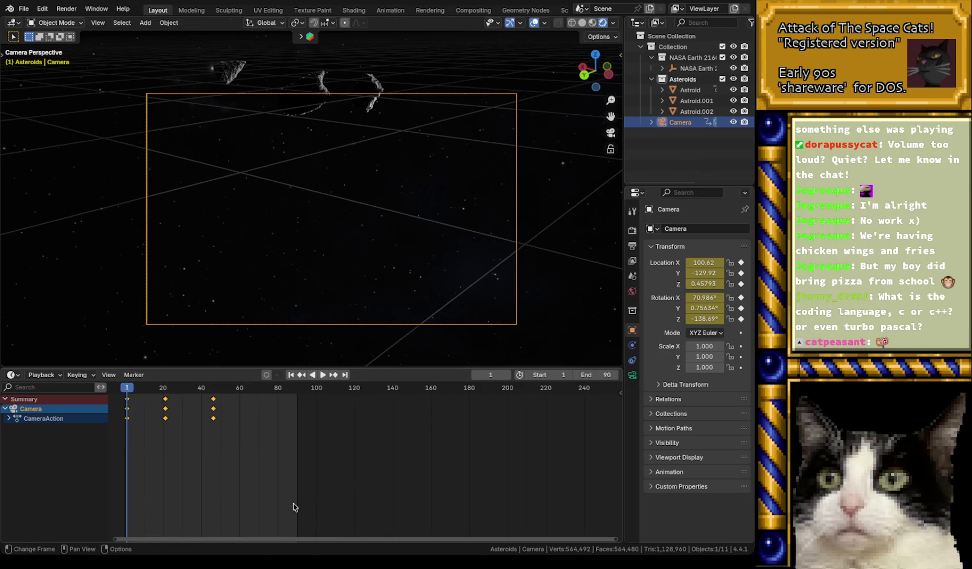
{"action": "key", "text": "x"}
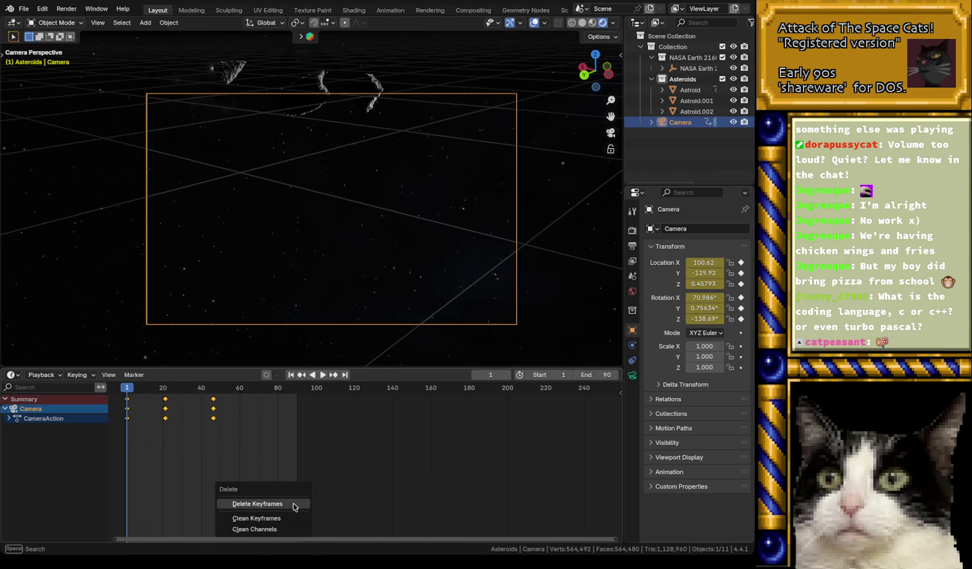
{"action": "left_click", "coordinate": [294, 507]}
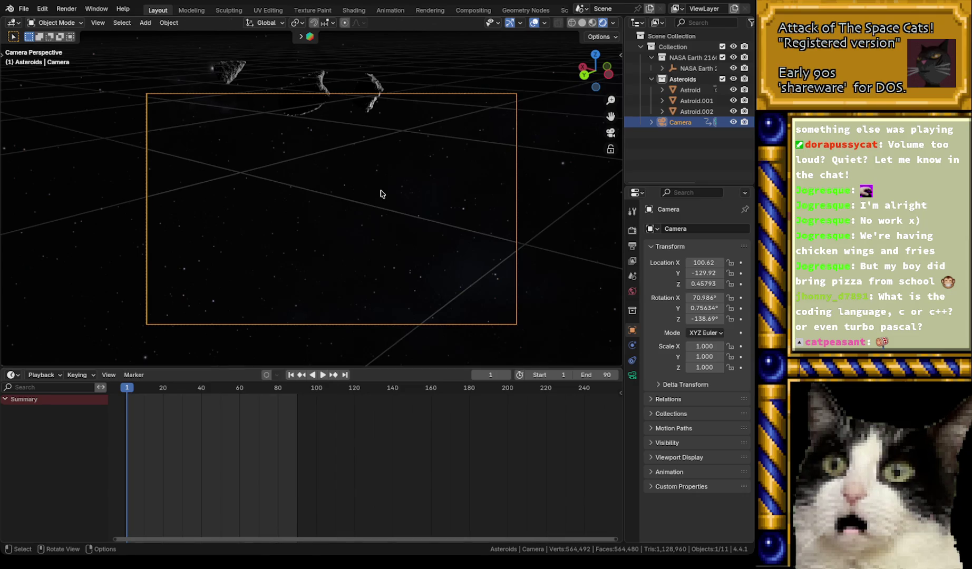
{"action": "mouse_move", "coordinate": [127, 391]}
{"action": "left_mouse_down"}
{"action": "mouse_move", "coordinate": [195, 391]}
{"action": "mouse_move", "coordinate": [172, 391]}
{"action": "left_mouse_up"}
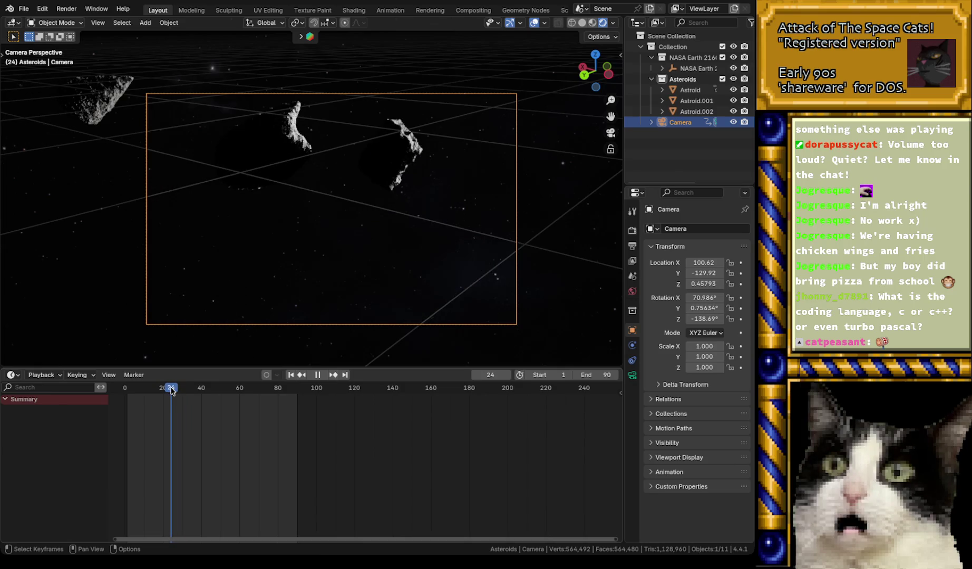
{"action": "left_click_drag", "start_coordinate": [171, 390], "coordinate": [129, 391]}
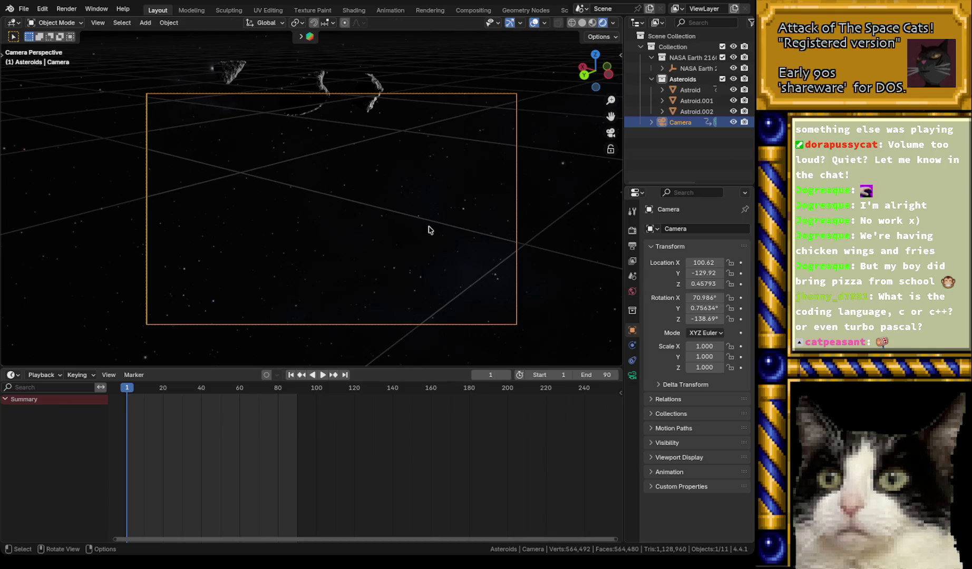
- Tilt the camera upward on its local X axis and shift it sideways along local X
{"action": "key", "text": "r"}
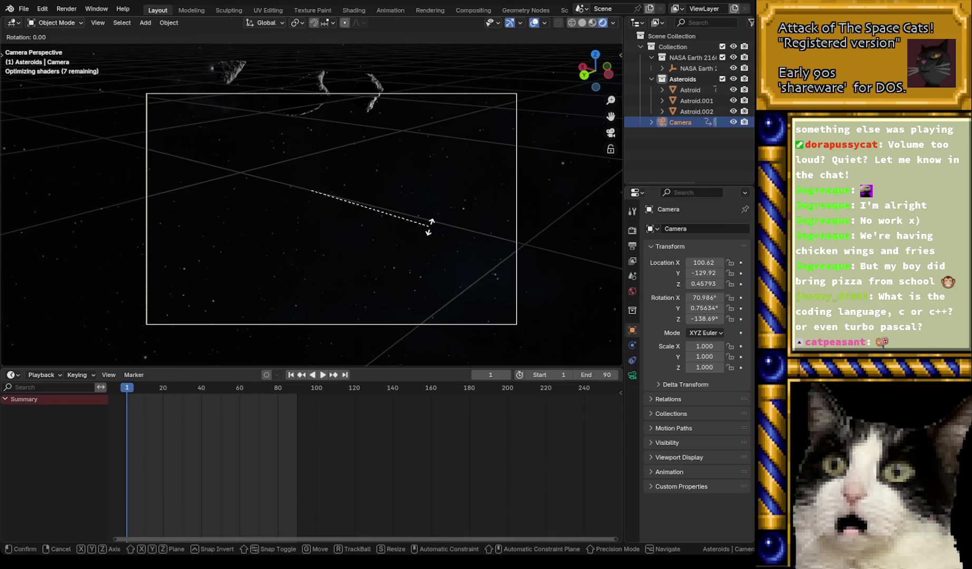
{"action": "key", "text": "x"}
{"action": "key", "text": "x"}
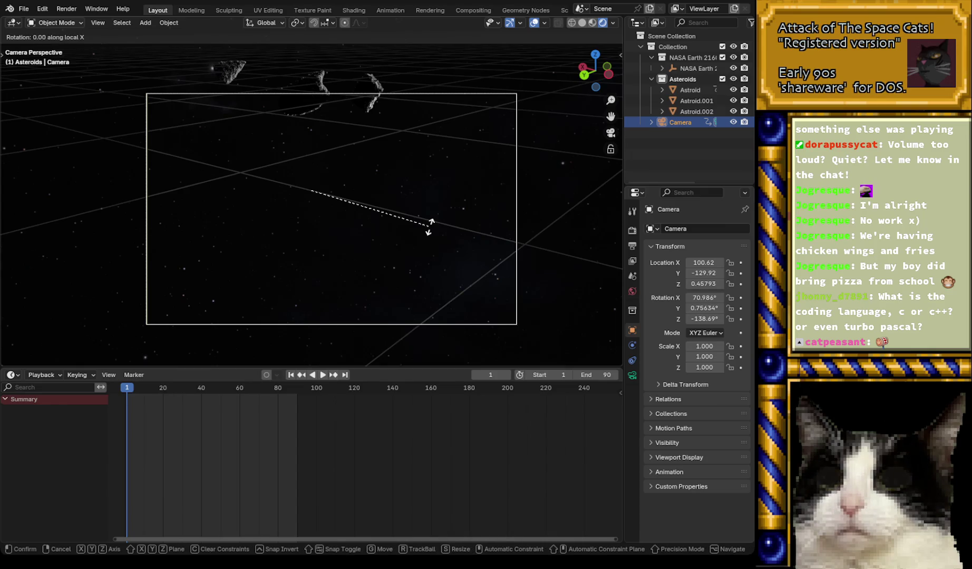
{"action": "key", "text": "x"}
{"action": "key", "text": "x"}
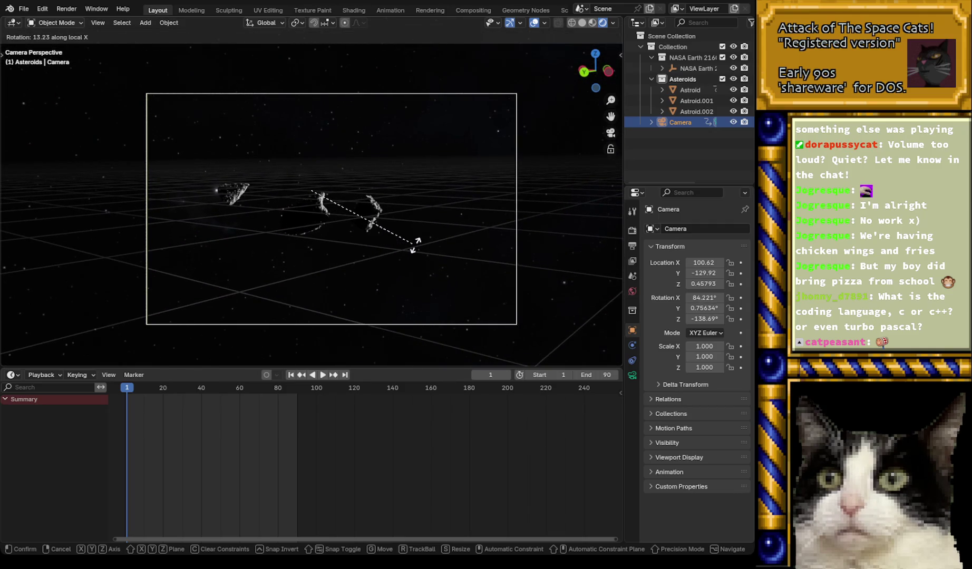
{"action": "left_click", "coordinate": [414, 241]}
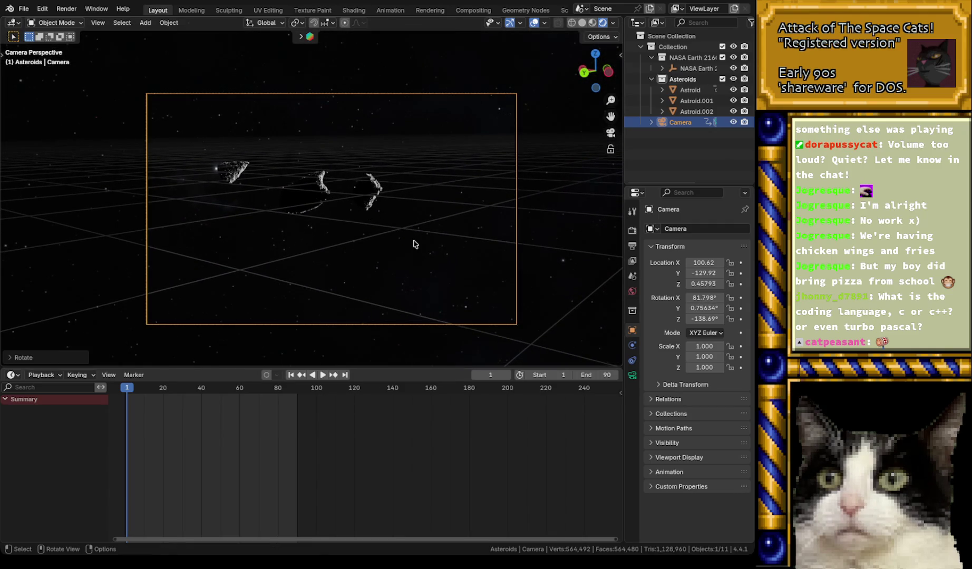
{"action": "key", "text": "g"}
{"action": "key", "text": "x"}
{"action": "key", "text": "x"}
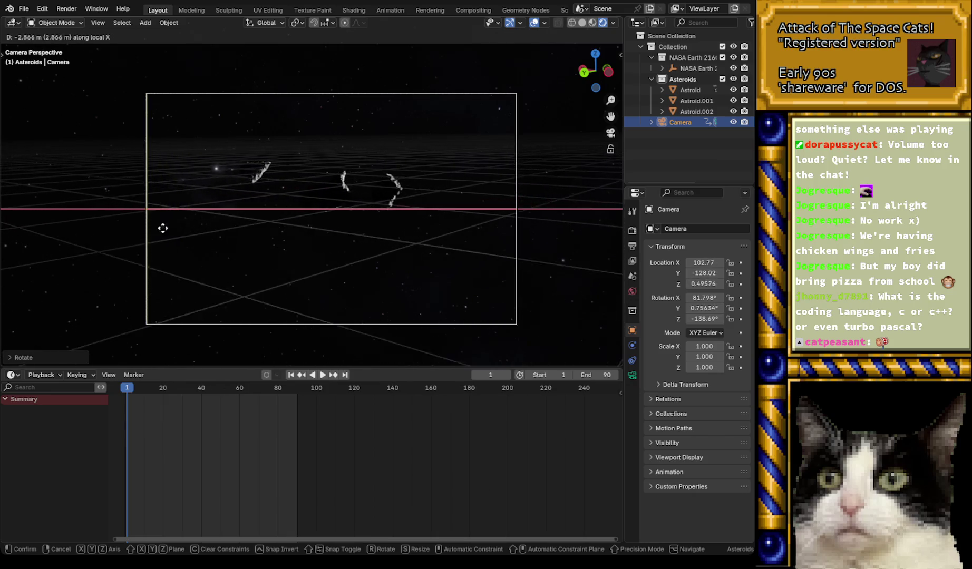
{"action": "left_click", "coordinate": [65, 224]}
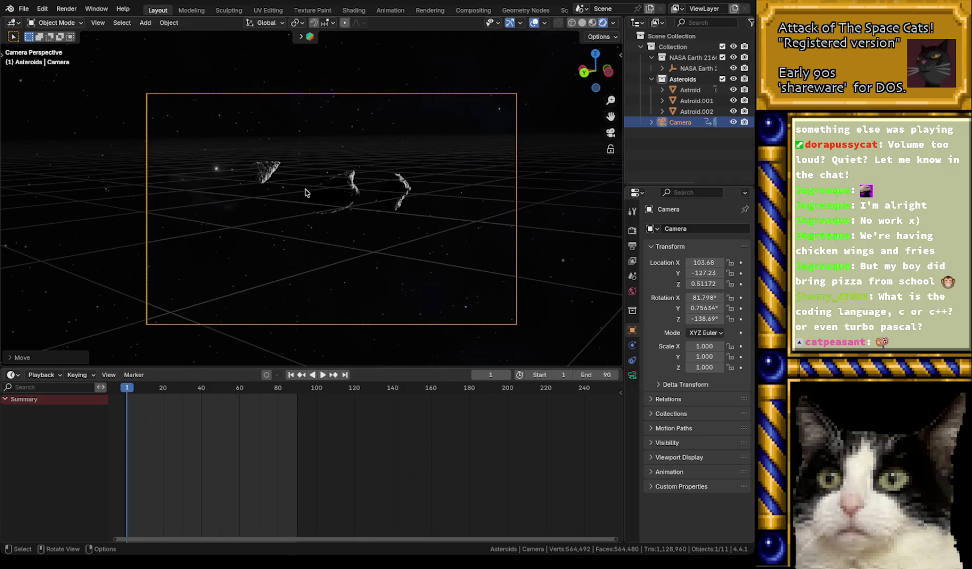
{"action": "mouse_move", "coordinate": [127, 390]}
{"action": "left_mouse_down"}
{"action": "mouse_move", "coordinate": [186, 391]}
{"action": "mouse_move", "coordinate": [127, 391]}
{"action": "left_mouse_up"}
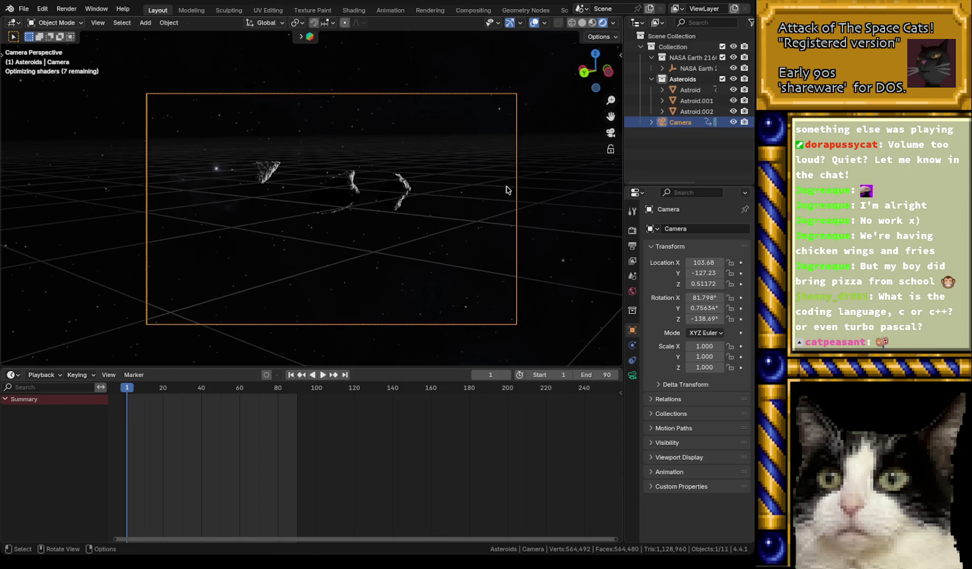
- Lower the camera along Z in two passes, replaying the opening frames to check framing
{"action": "key", "text": "g"}
{"action": "key", "text": "z"}
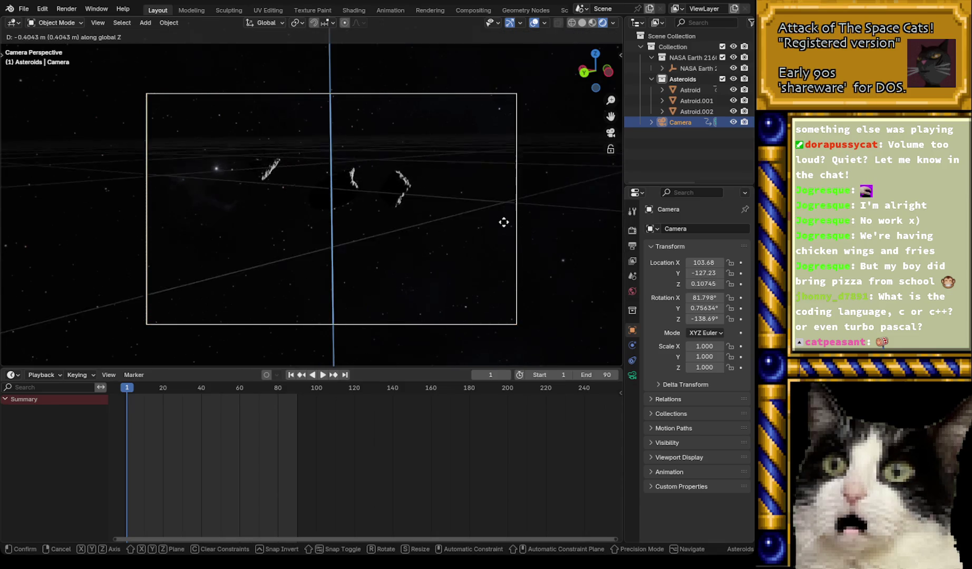
{"action": "left_click", "coordinate": [500, 250]}
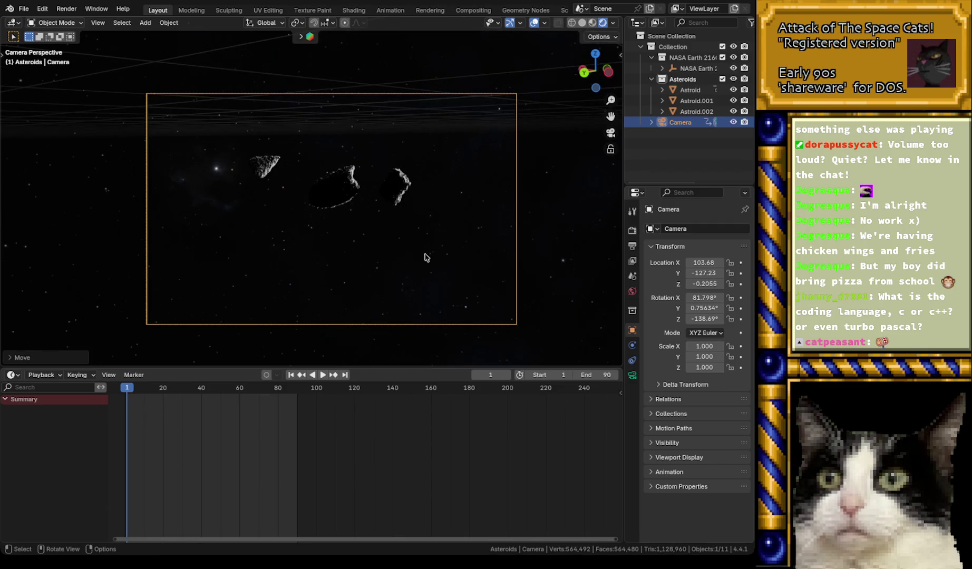
{"action": "key", "text": "space"}
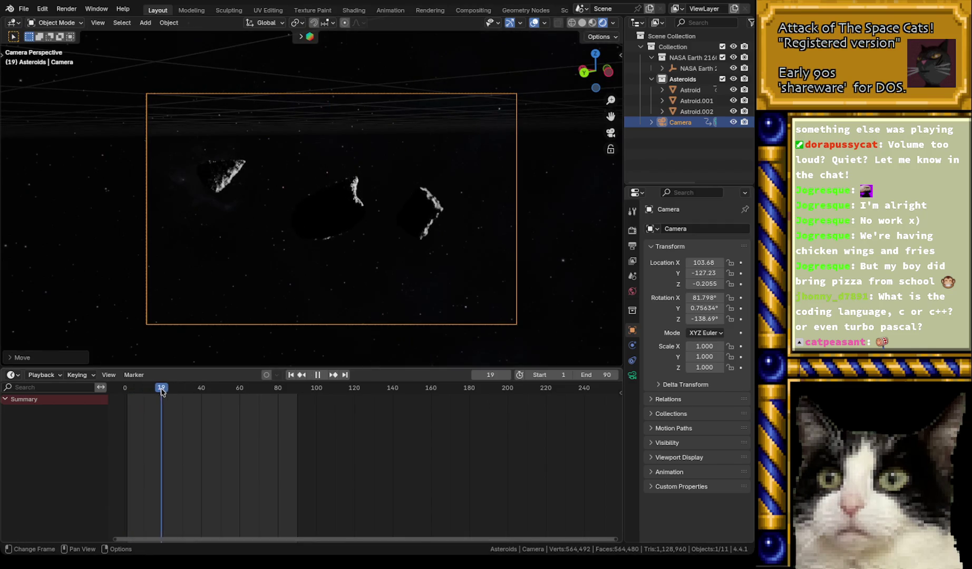
{"action": "left_click_drag", "start_coordinate": [162, 392], "coordinate": [131, 395]}
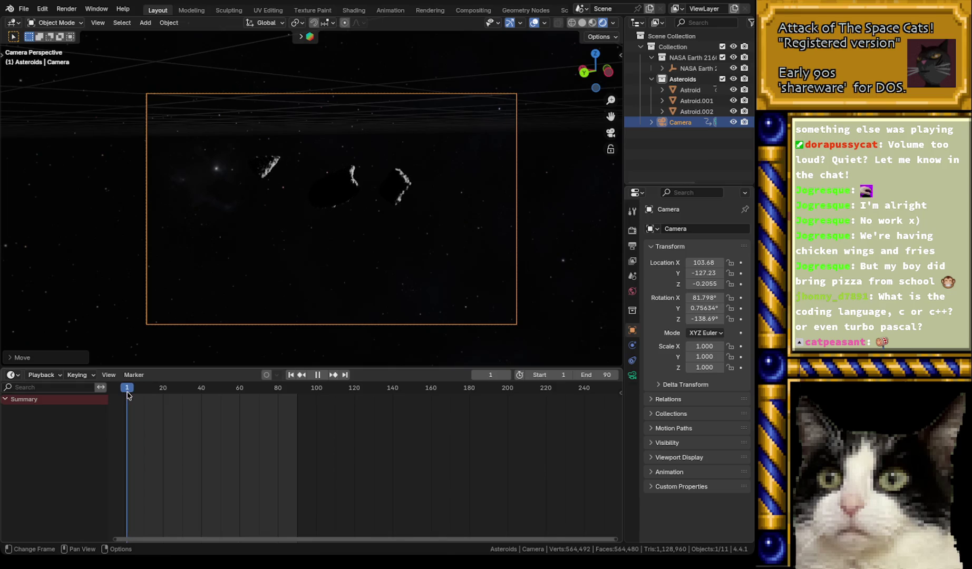
{"action": "key", "text": "space"}
{"action": "key", "text": "g"}
{"action": "key", "text": "z"}
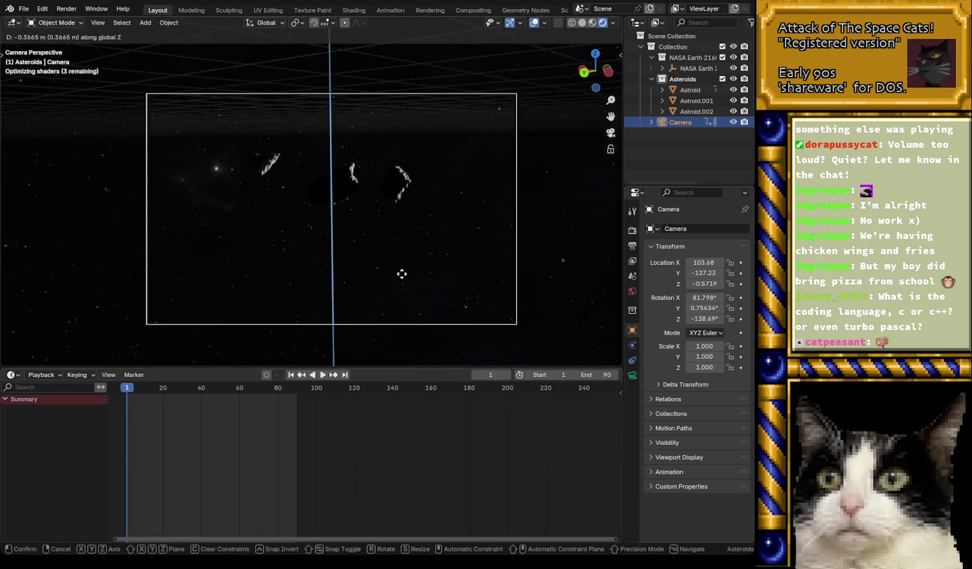
{"action": "left_click", "coordinate": [399, 348]}
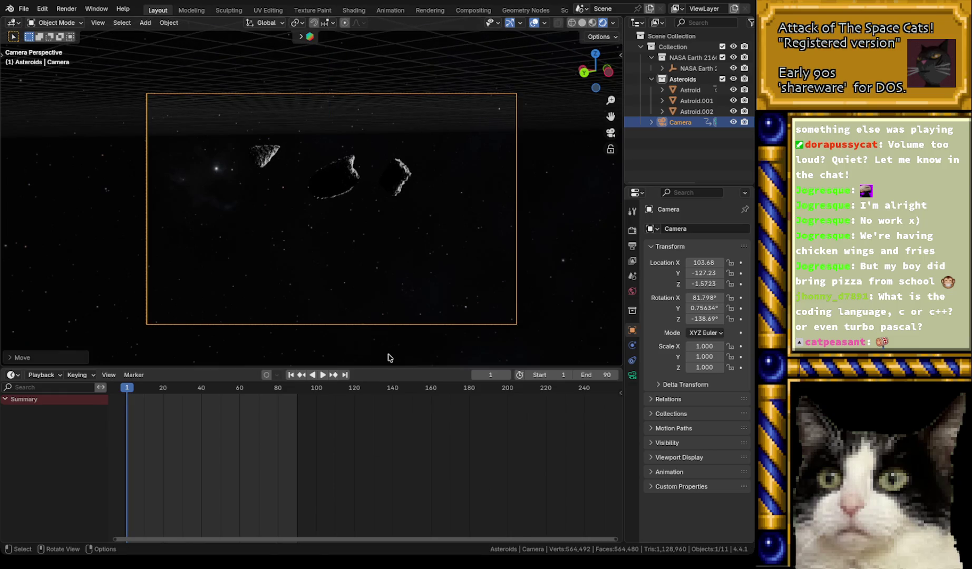
{"action": "left_click", "coordinate": [125, 390]}
{"action": "key", "text": "space"}
{"action": "mouse_move", "coordinate": [125, 391]}
{"action": "left_mouse_down"}
{"action": "mouse_move", "coordinate": [186, 396]}
{"action": "mouse_move", "coordinate": [127, 401]}
{"action": "left_mouse_up"}
{"action": "key", "text": "space"}
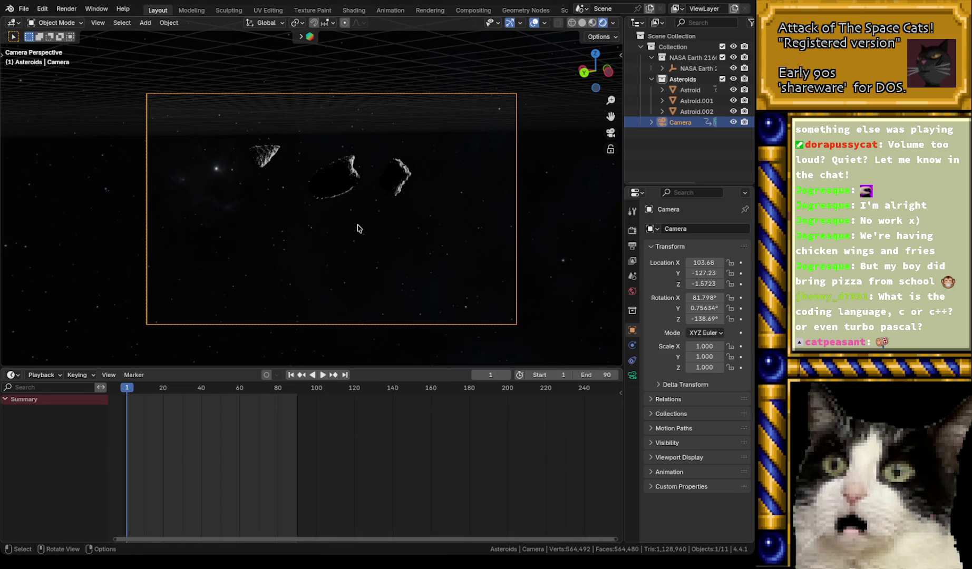
- Lower the camera to Z -7.8458 and preview the framing near frame 33
{"action": "key", "text": "g"}
{"action": "key", "text": "z"}
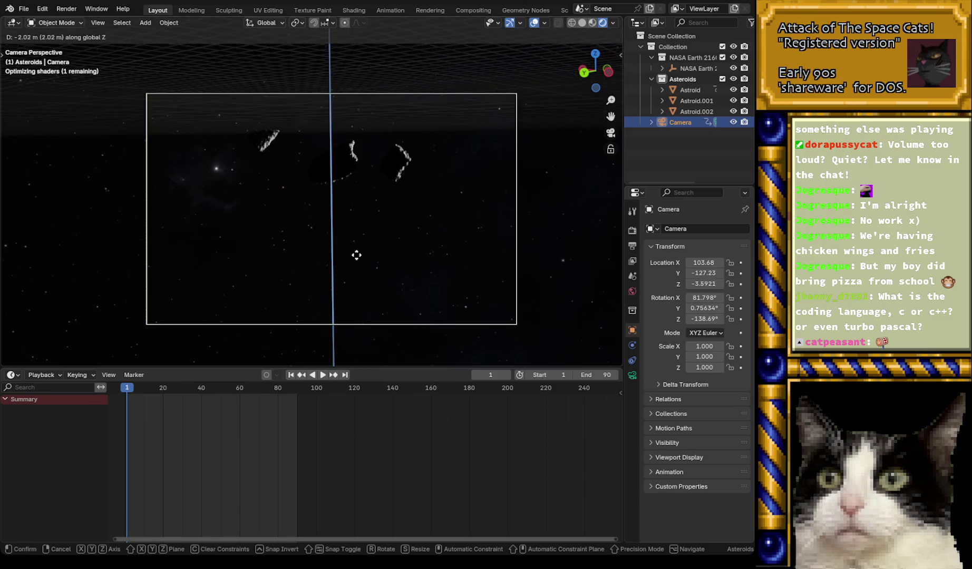
{"action": "left_click", "coordinate": [358, 200]}
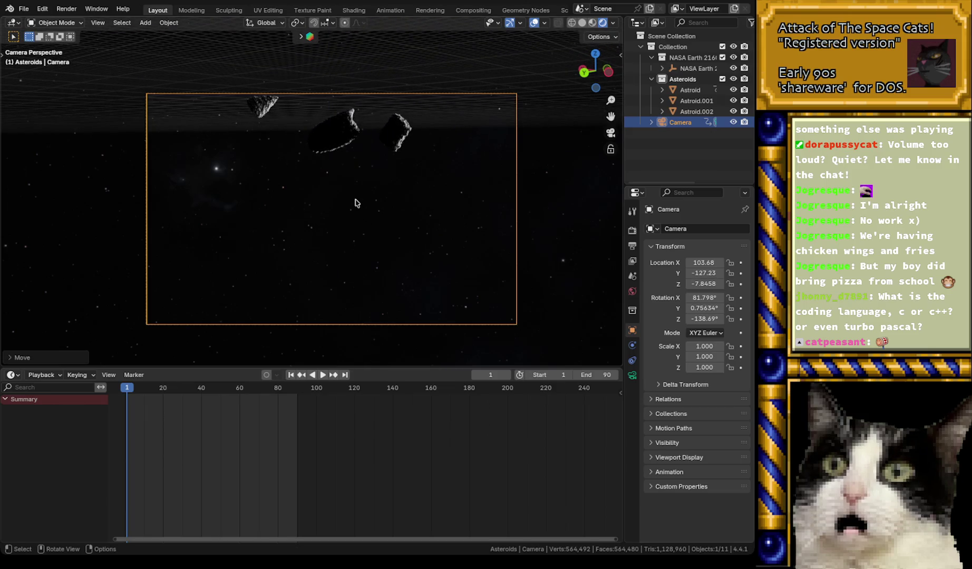
{"action": "left_click", "coordinate": [125, 392]}
{"action": "key", "text": "space"}
{"action": "mouse_move", "coordinate": [132, 393]}
{"action": "left_mouse_down"}
{"action": "mouse_move", "coordinate": [193, 393]}
{"action": "mouse_move", "coordinate": [126, 396]}
{"action": "left_mouse_up"}
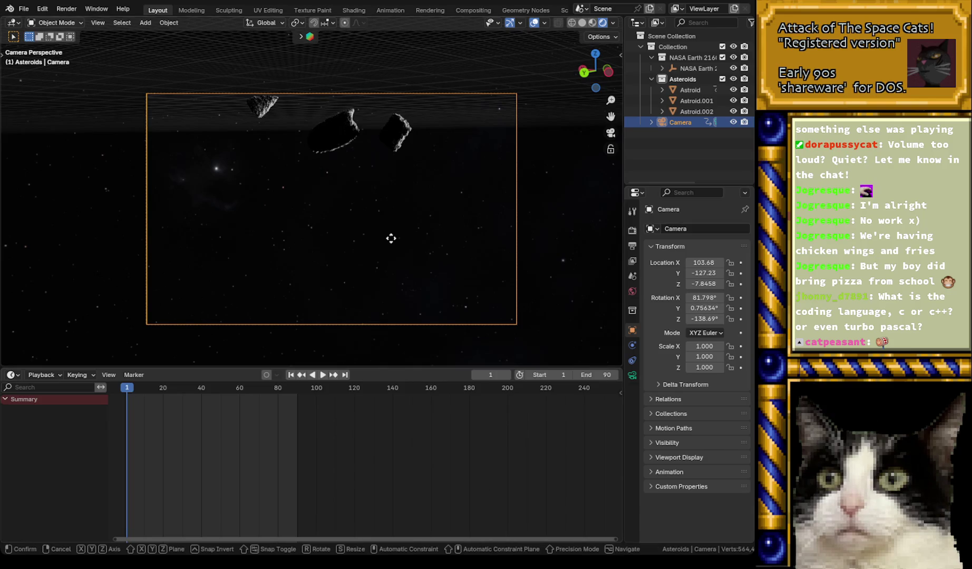
- Lower the camera again and nudge it along local X to 102.43, -128.32, -7.6915
{"action": "key", "text": "g"}
{"action": "key", "text": "z"}
{"action": "left_click", "coordinate": [385, 37]}
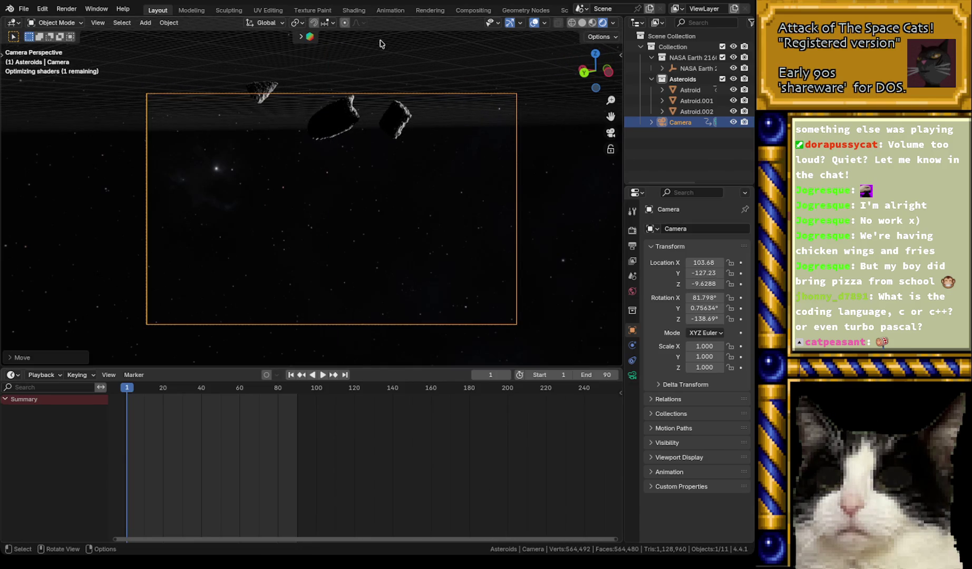
{"action": "key", "text": "g"}
{"action": "key", "text": "x"}
{"action": "key", "text": "x"}
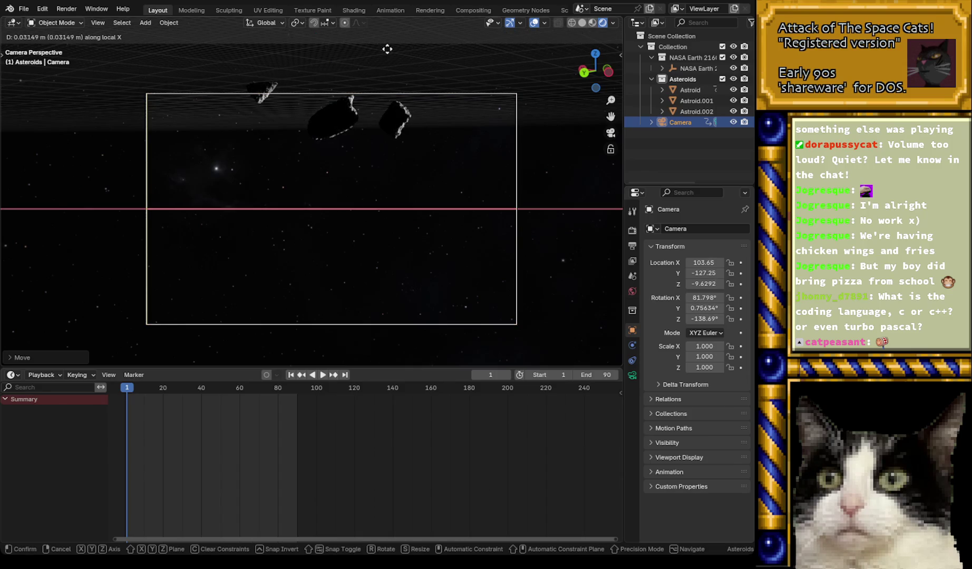
{"action": "left_click", "coordinate": [479, 100]}
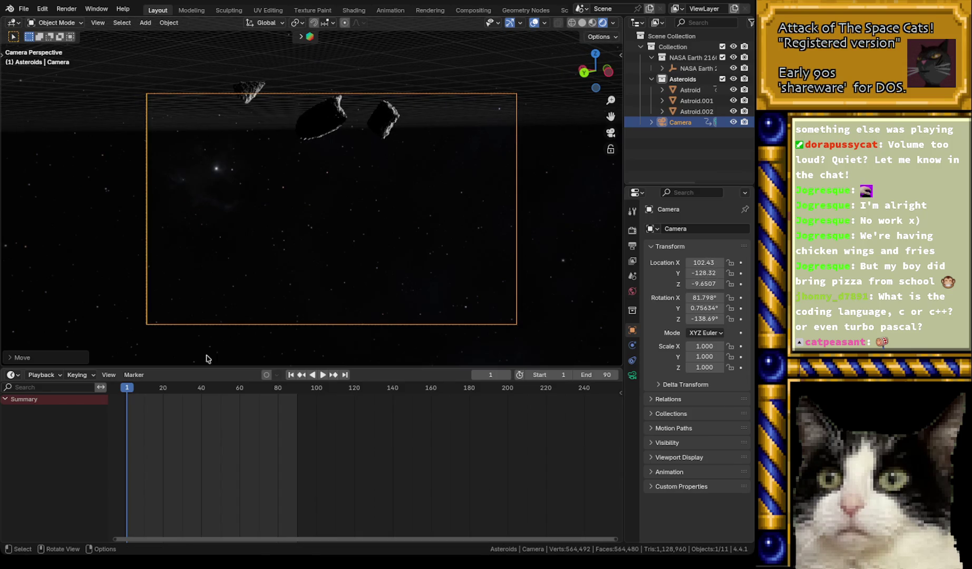
{"action": "mouse_move", "coordinate": [130, 390]}
{"action": "left_mouse_down"}
{"action": "mouse_move", "coordinate": [188, 391]}
{"action": "mouse_move", "coordinate": [177, 391]}
{"action": "left_mouse_up"}
{"action": "key", "text": "Escape"}
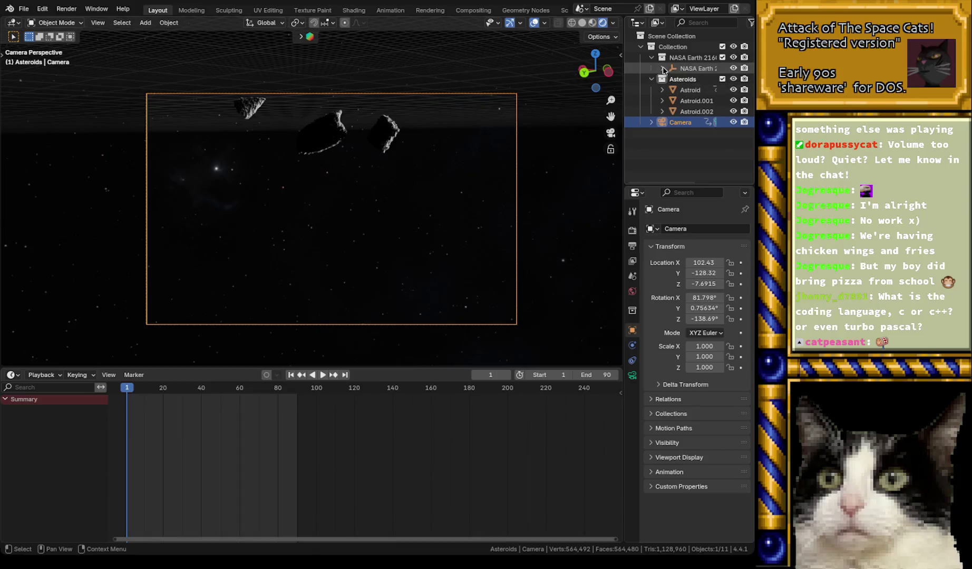
- Rotate the BezierCircle 290.08° around Z so the asteroids start in shot
{"action": "left_click", "coordinate": [662, 68]}
{"action": "left_click", "coordinate": [706, 101]}
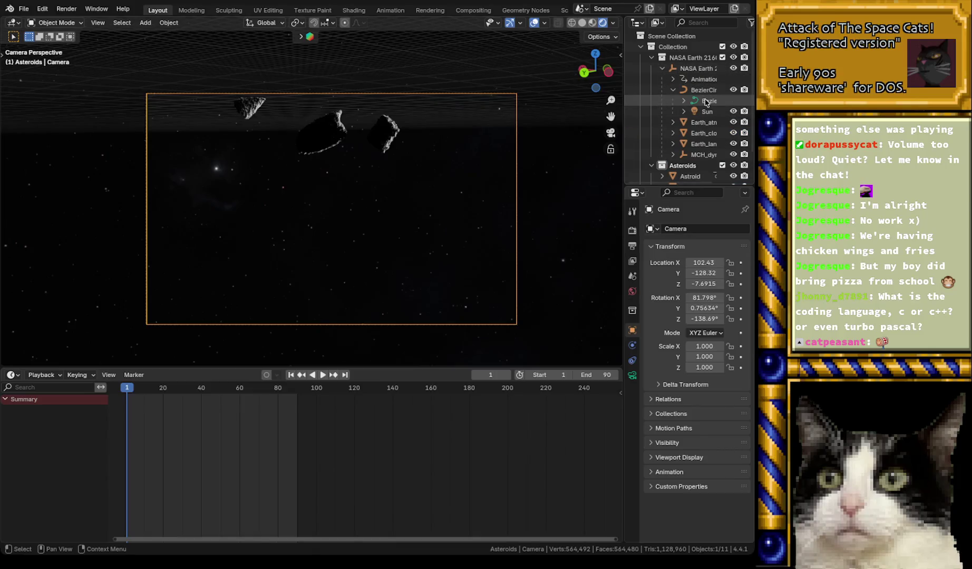
{"action": "key", "text": "r"}
{"action": "key", "text": "z"}
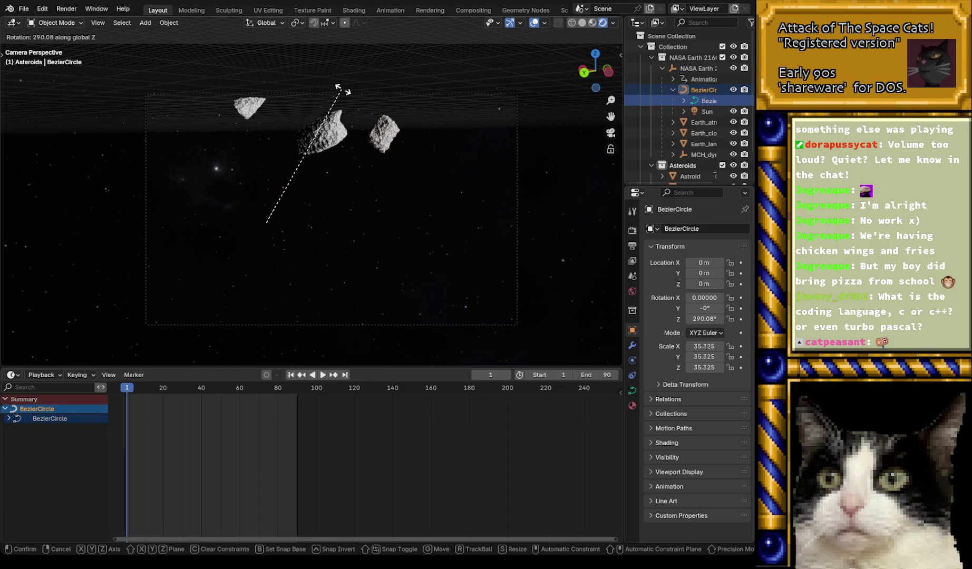
{"action": "left_click", "coordinate": [342, 90]}
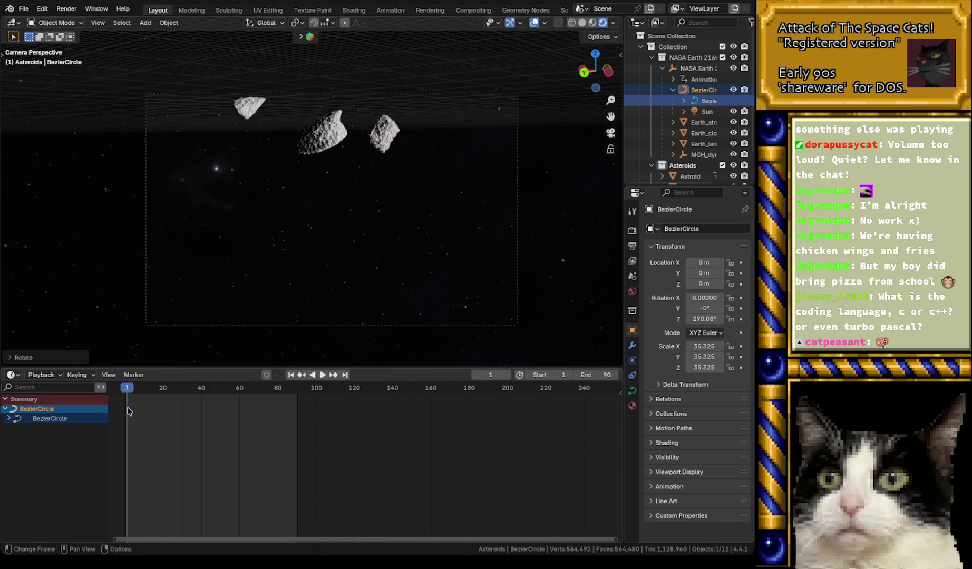
- Scrub the timeline to check the asteroids' motion, then save the file
{"action": "left_click_drag", "start_coordinate": [157, 389], "coordinate": [194, 384]}
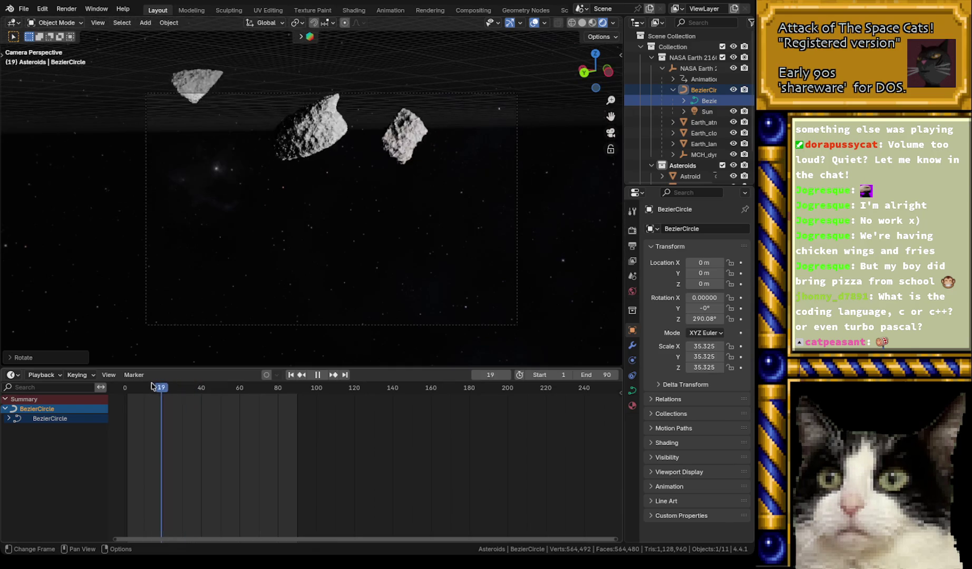
{"action": "key", "text": "space"}
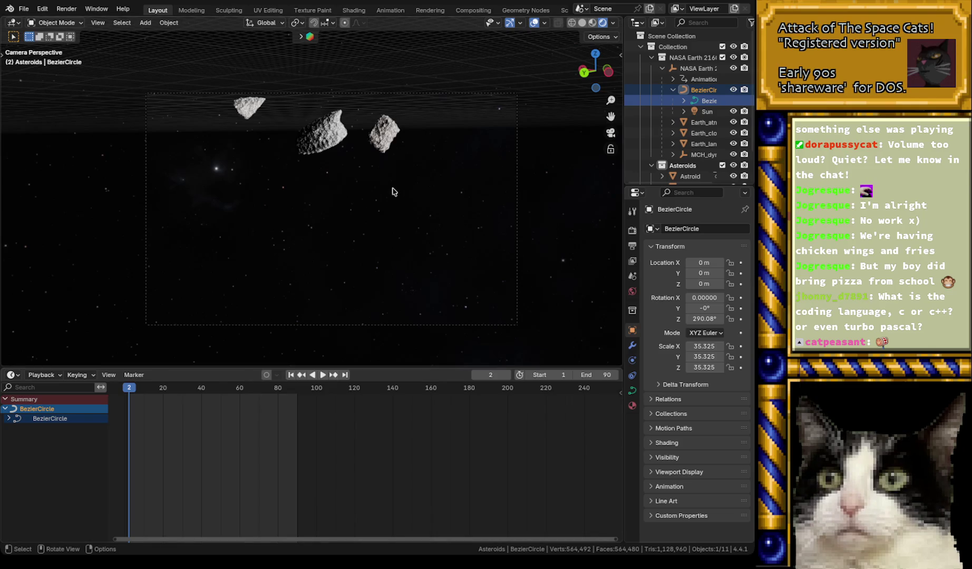
{"action": "key", "text": "ctrl+s"}
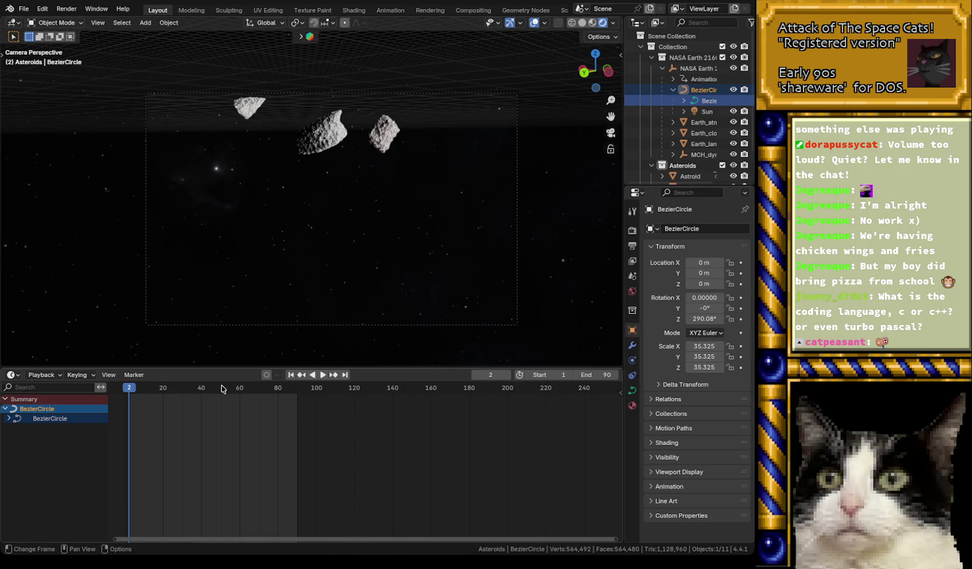
- Play a few frames further into the animation and select the Camera
{"action": "key", "text": "space"}
{"action": "left_click_drag", "start_coordinate": [134, 390], "coordinate": [201, 394]}
{"action": "scroll", "coordinate": [688, 98], "scroll_direction": "down", "scroll_amount": 3}
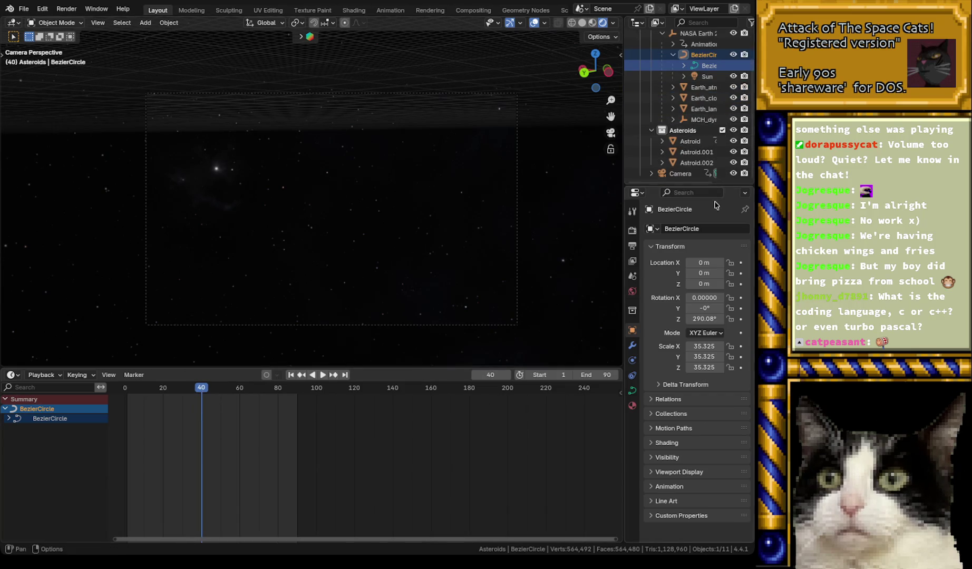
{"action": "left_click", "coordinate": [680, 174]}
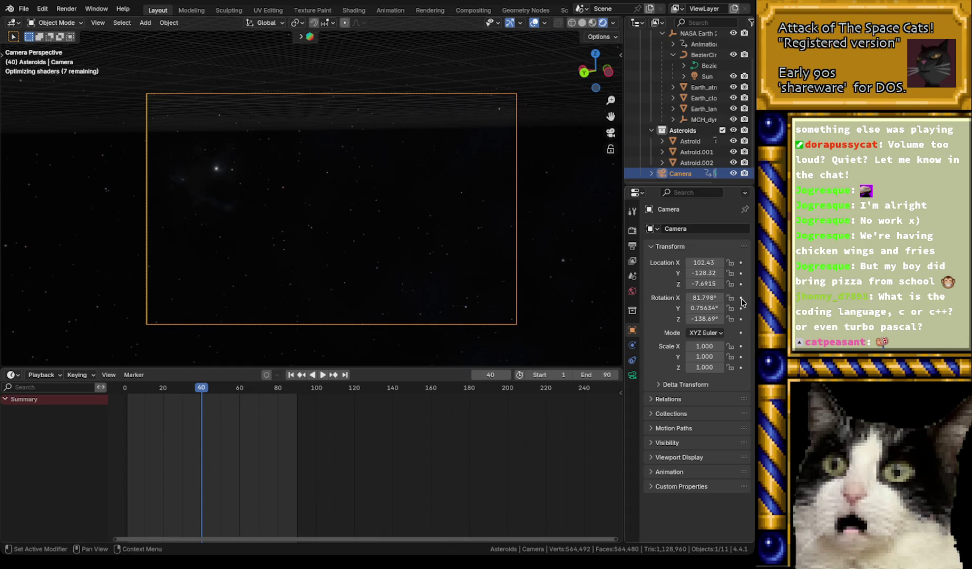
- Keyframe the camera rotation at frame 40, then move to frame 60
{"action": "left_click", "coordinate": [741, 298]}
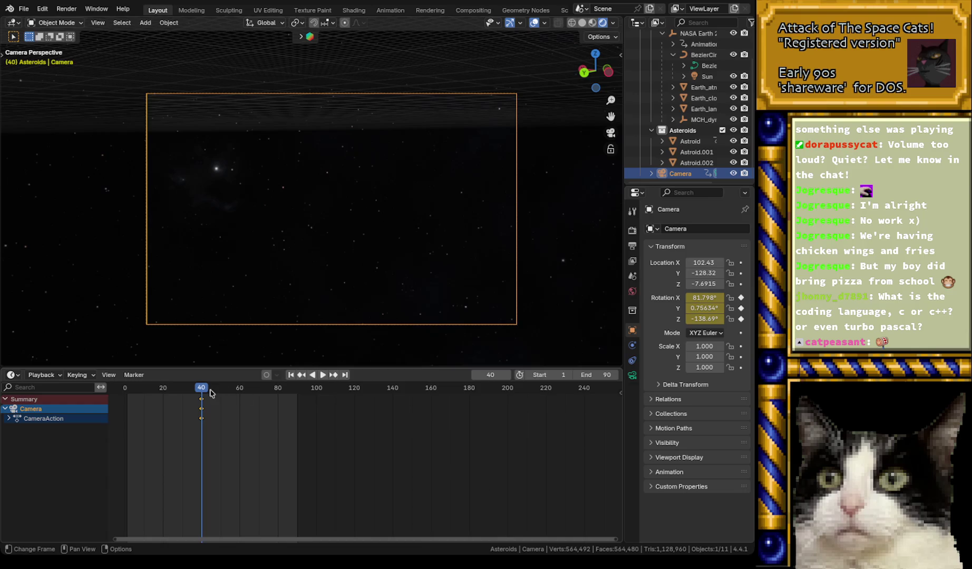
{"action": "key", "text": "ctrl+shift+space"}
{"action": "left_click_drag", "start_coordinate": [198, 391], "coordinate": [241, 389]}
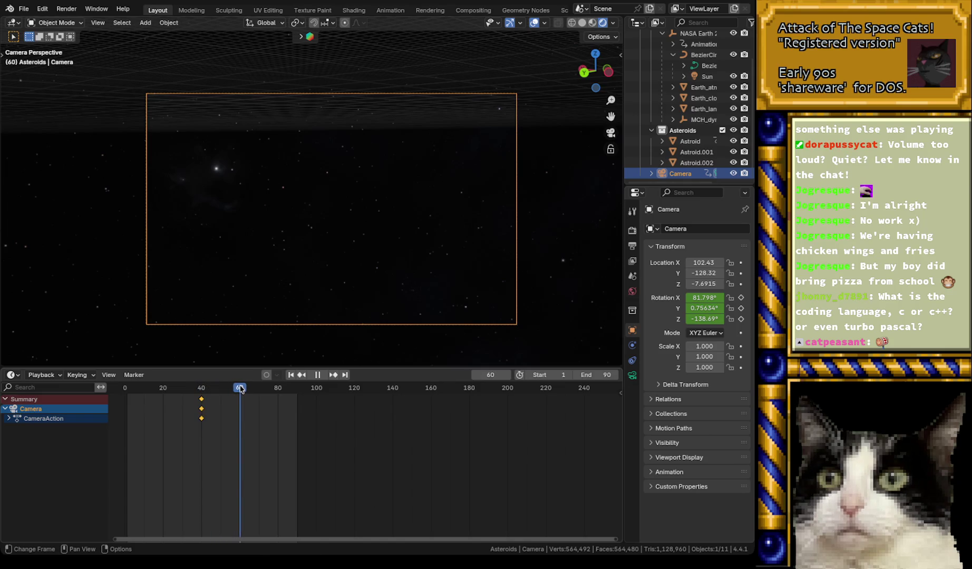
{"action": "left_click", "coordinate": [241, 389]}
{"action": "key", "text": "space"}
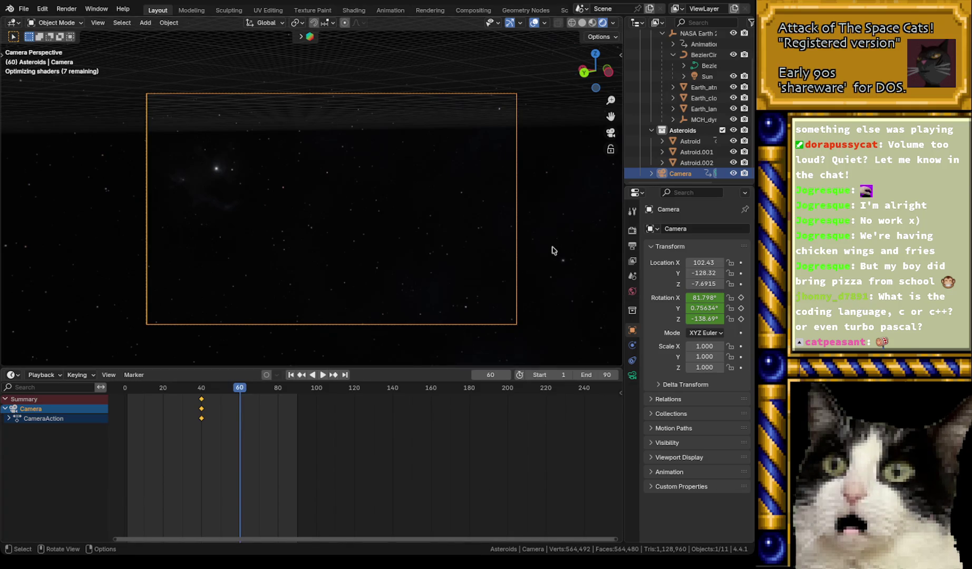
- Turn the camera on Z and tilt it on X toward Earth, keyframing rotation at frame 60
{"action": "key", "text": "r"}
{"action": "key", "text": "z"}
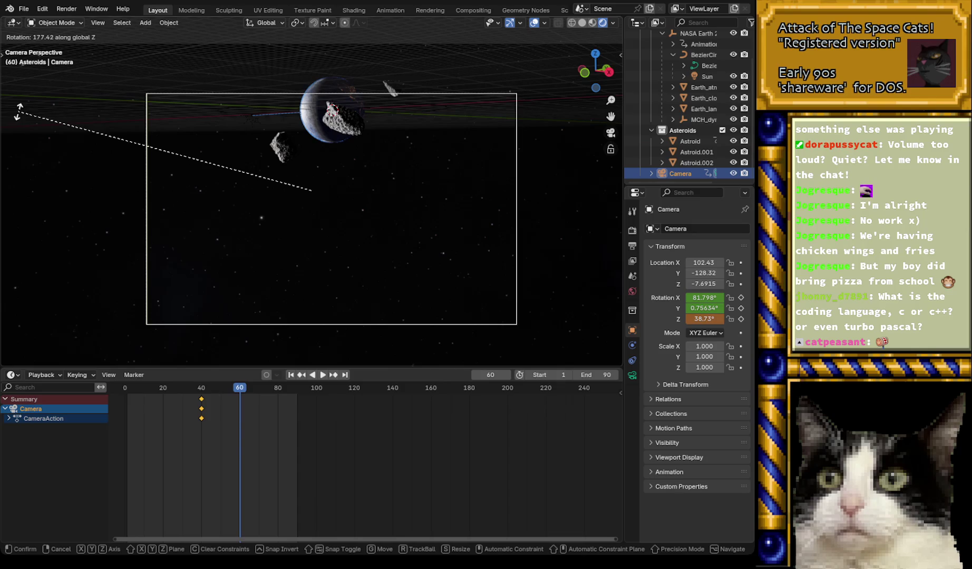
{"action": "left_click", "coordinate": [18, 113]}
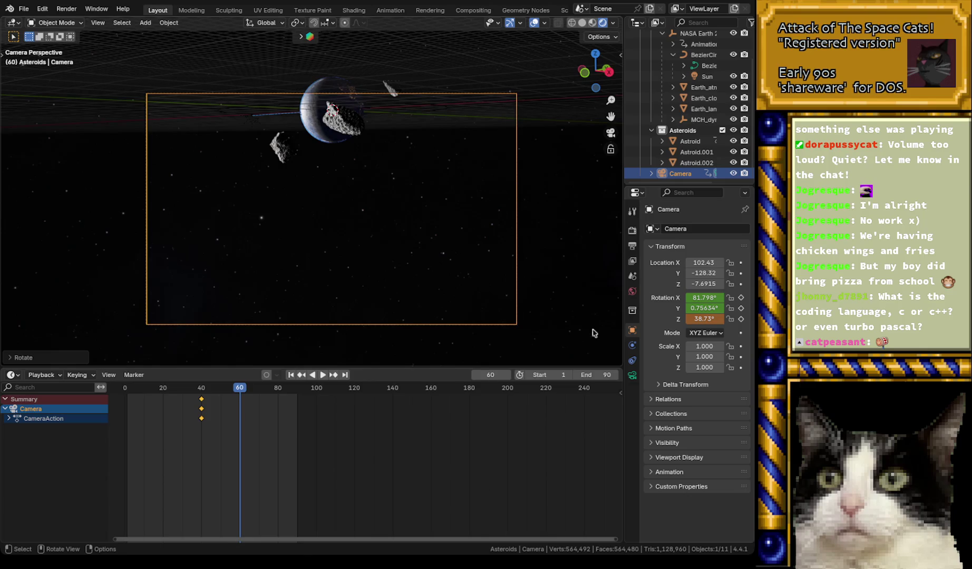
{"action": "key", "text": "r"}
{"action": "key", "text": "x"}
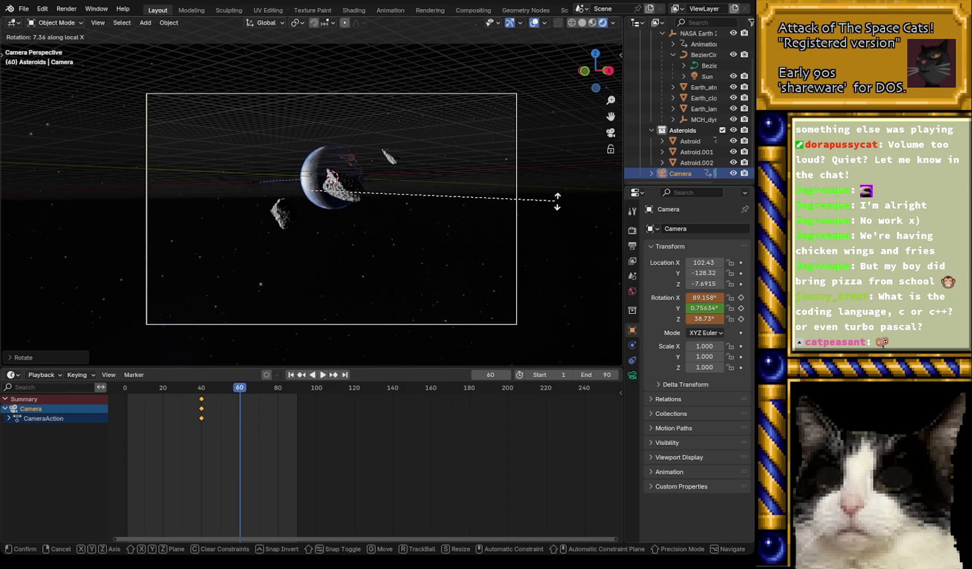
{"action": "left_click", "coordinate": [558, 201]}
{"action": "left_click", "coordinate": [742, 298]}
- Preview the camera pan through frame 80 and save the file
{"action": "left_click_drag", "start_coordinate": [203, 390], "coordinate": [279, 400]}
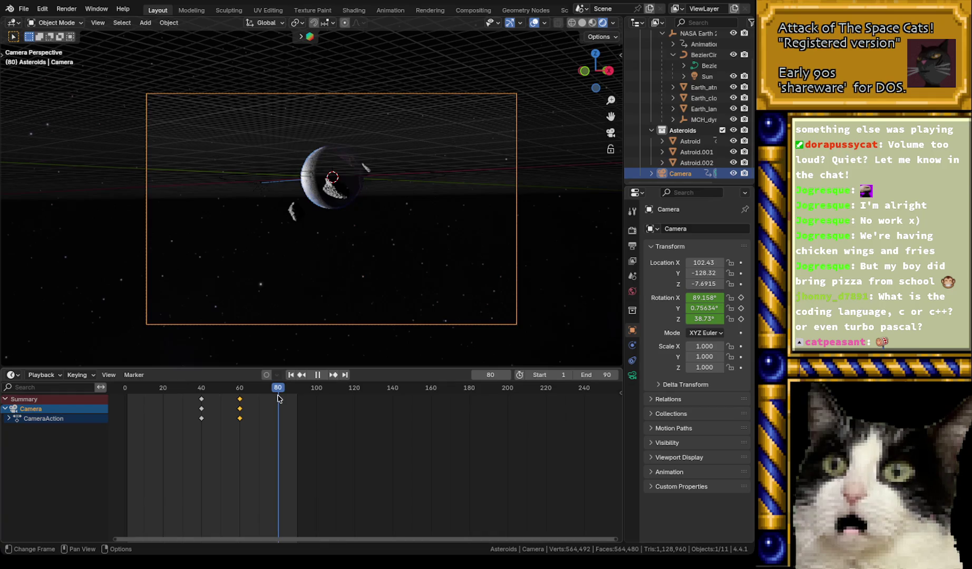
{"action": "left_click_drag", "start_coordinate": [279, 400], "coordinate": [279, 399]}
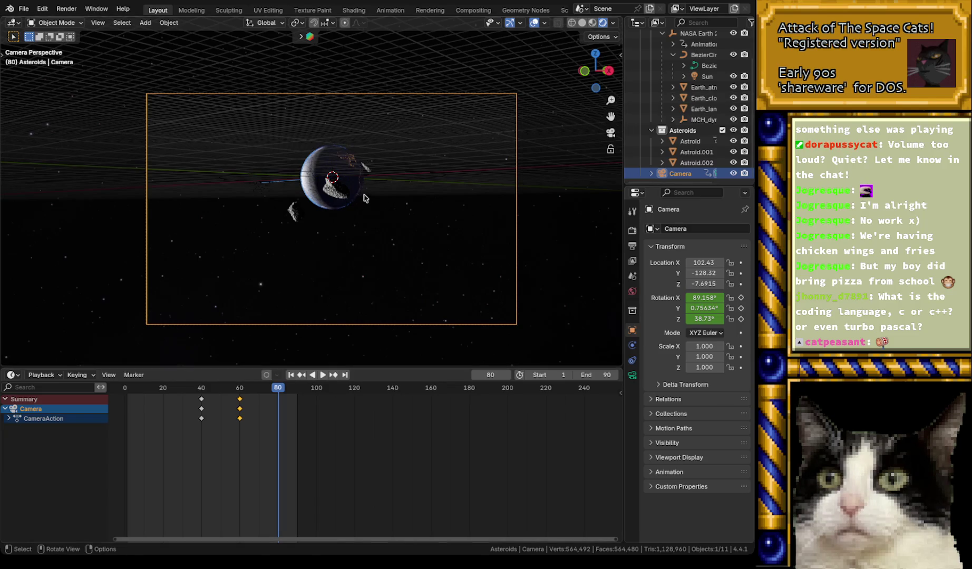
{"action": "key", "text": "ctrl+s"}
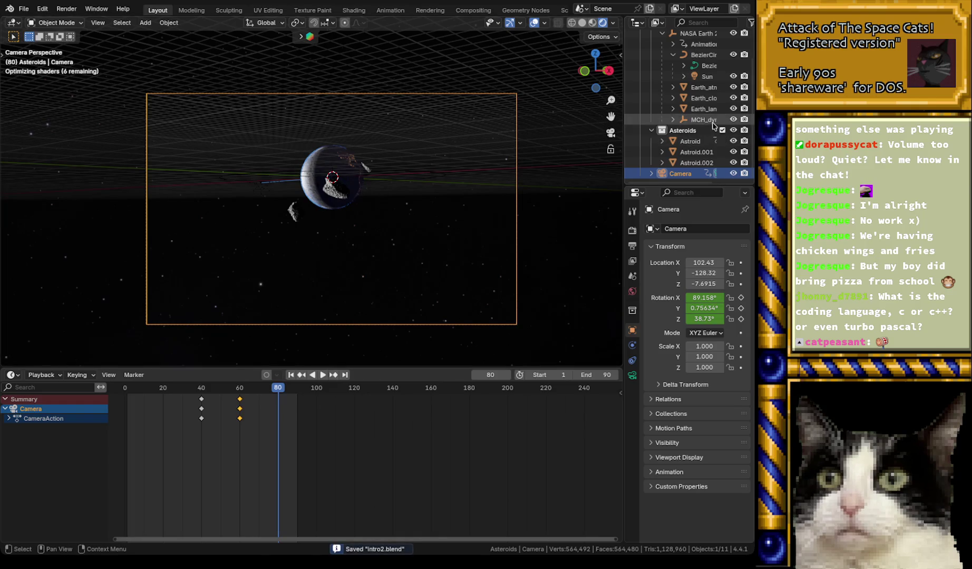
- Copy and paste Astroid.002 to create a new asteroid, Astroid.003
{"action": "left_click", "coordinate": [695, 163]}
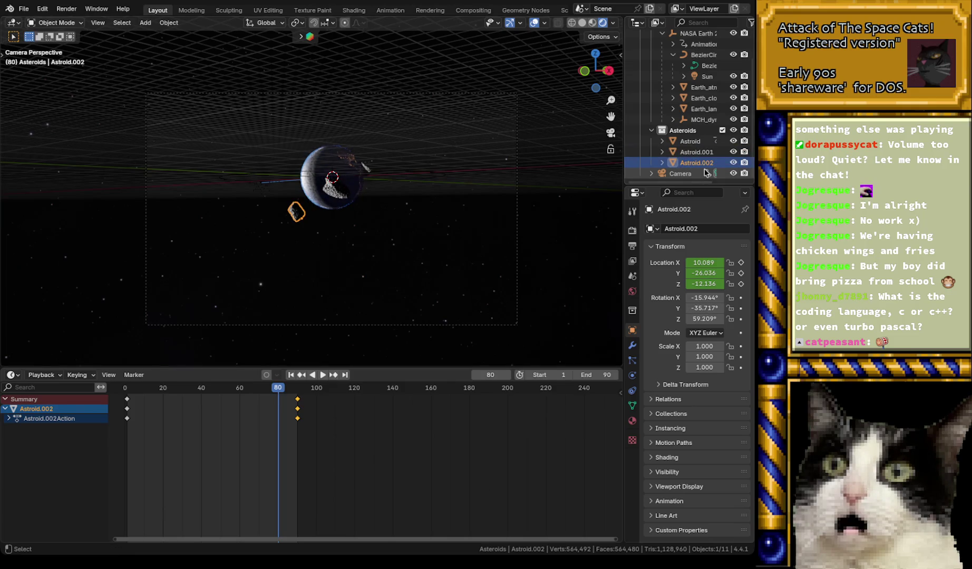
{"action": "key", "text": "ctrl+c"}
{"action": "key", "text": "ctrl+v"}
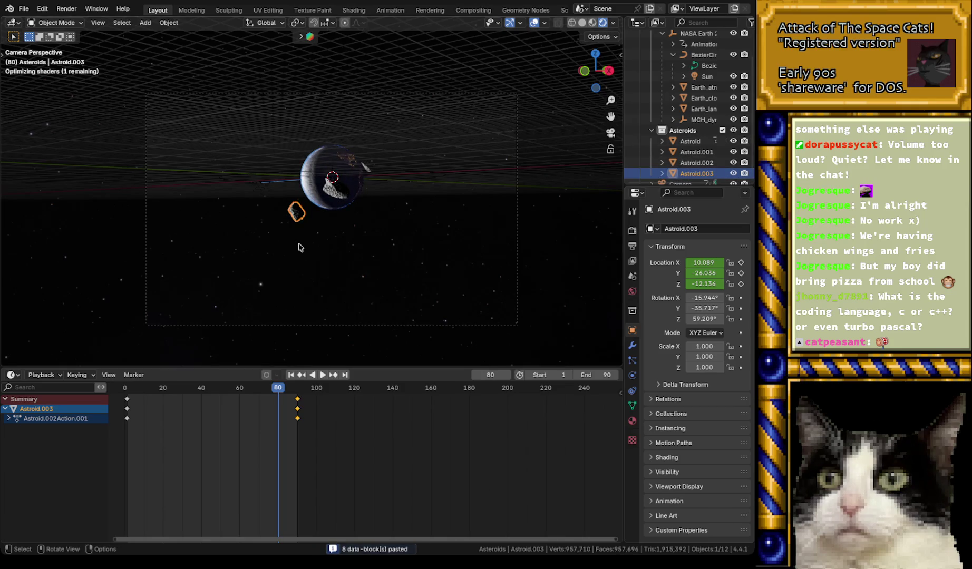
- Switch to a top orthographic view framing Earth and the camera
{"action": "left_click", "coordinate": [596, 54]}
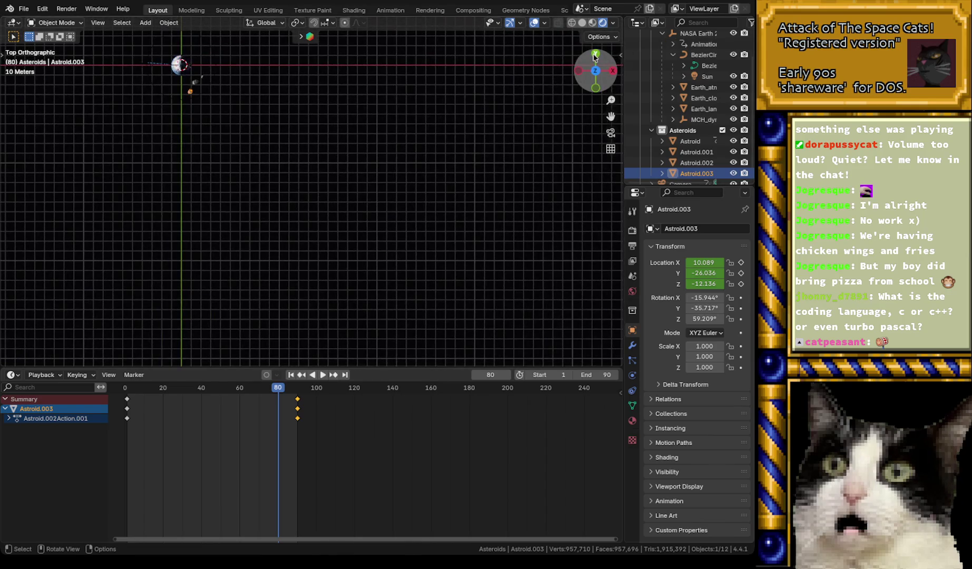
{"action": "scroll", "coordinate": [264, 188], "scroll_direction": "down", "scroll_amount": 2}
{"action": "scroll", "coordinate": [264, 194], "scroll_direction": "up", "scroll_amount": 3}
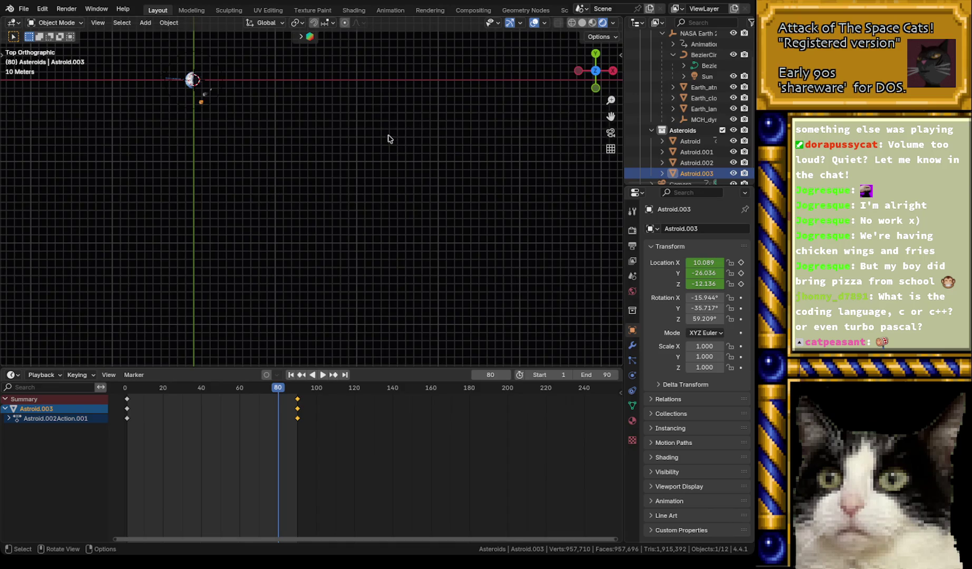
{"action": "scroll", "coordinate": [685, 164], "scroll_direction": "down", "scroll_amount": 1}
{"action": "left_click", "coordinate": [688, 175]}
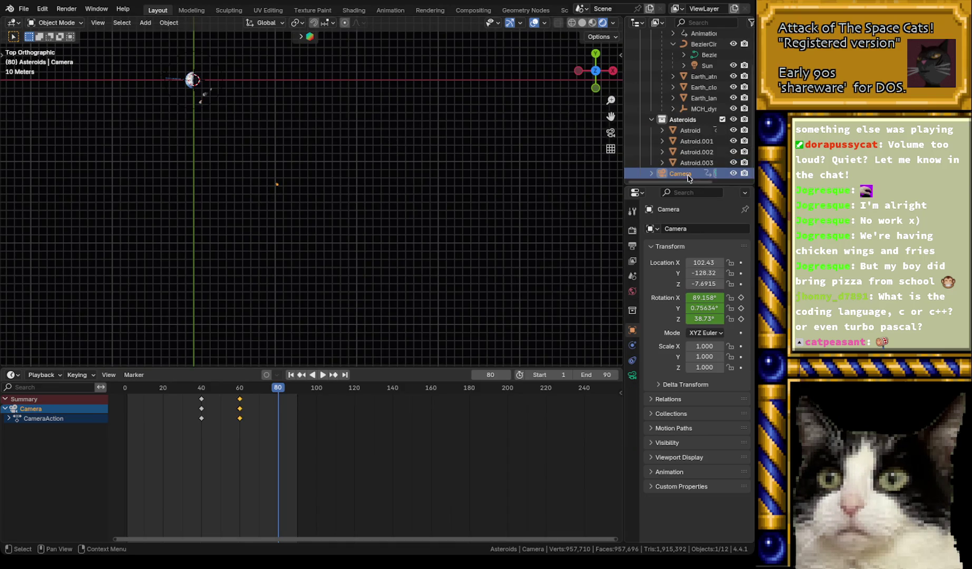
{"action": "middle_click_drag", "start_coordinate": [288, 146], "coordinate": [425, 198], "text": "shift"}
{"action": "scroll", "coordinate": [388, 208], "scroll_direction": "up", "scroll_amount": 3}
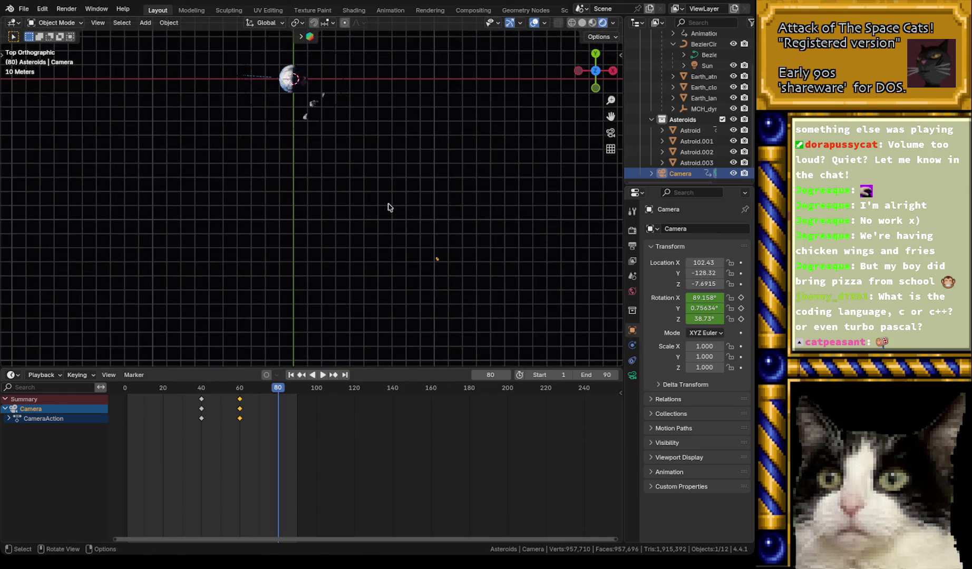
{"action": "scroll", "coordinate": [401, 195], "scroll_direction": "up", "scroll_amount": 1}
{"action": "scroll", "coordinate": [401, 187], "scroll_direction": "right", "scroll_amount": 3, "text": "shift"}
{"action": "scroll", "coordinate": [401, 187], "scroll_direction": "up", "scroll_amount": 3, "text": "shift"}
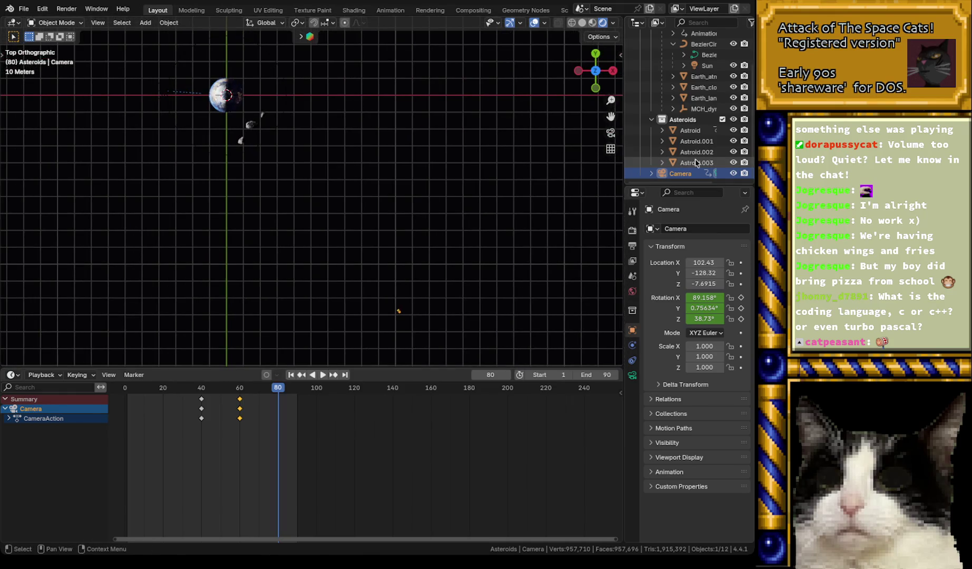
- Move Astroid.003 outward from Earth in the top view
{"action": "left_click", "coordinate": [696, 162]}
{"action": "middle_click_drag", "start_coordinate": [362, 197], "coordinate": [367, 167], "text": "shift"}
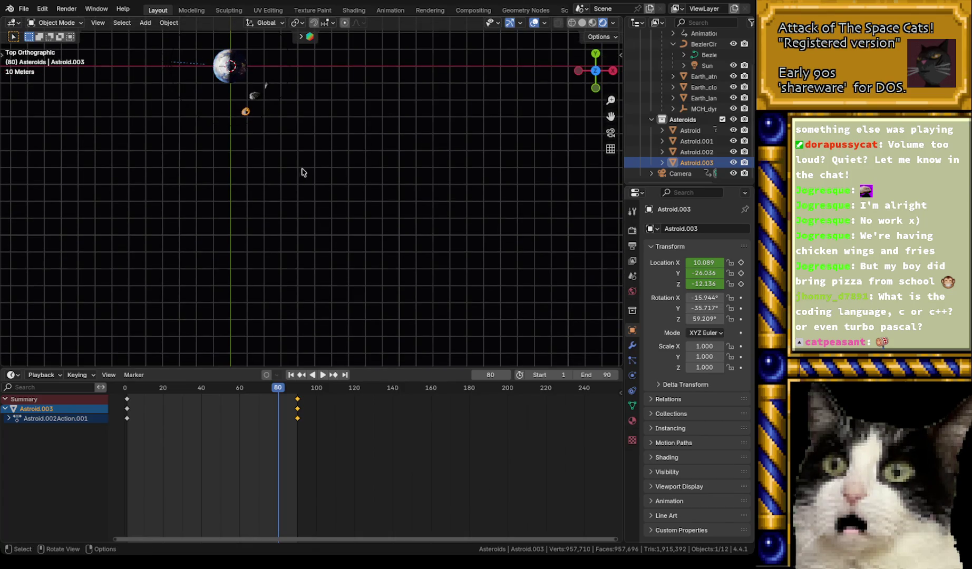
{"action": "left_click", "coordinate": [689, 174]}
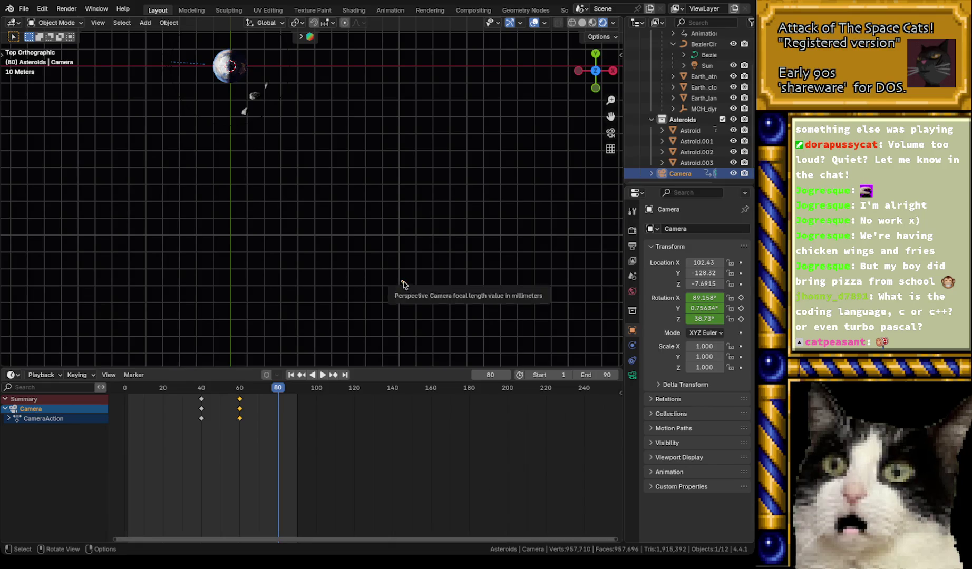
{"action": "key", "text": "ctrl+z"}
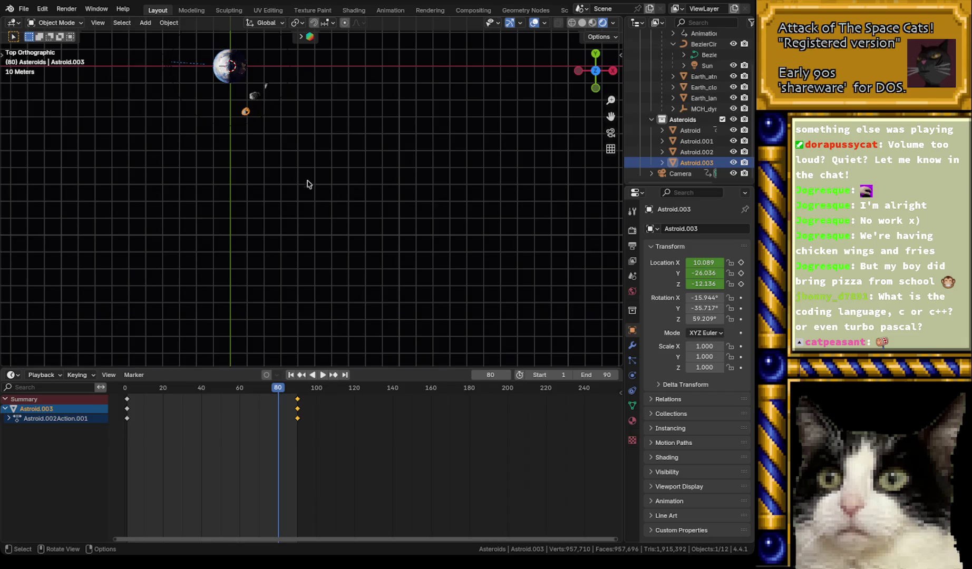
{"action": "key", "text": "g"}
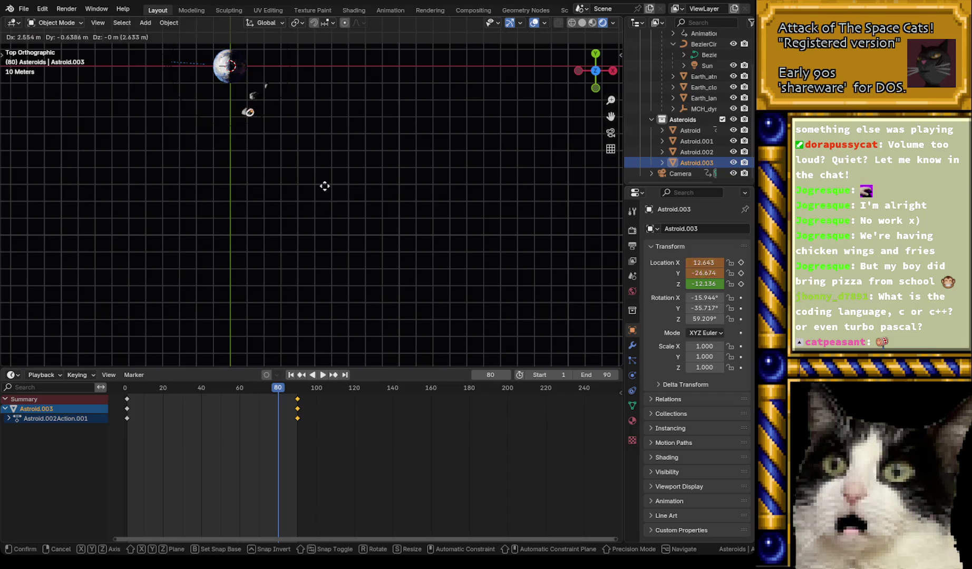
{"action": "left_click", "coordinate": [460, 335]}
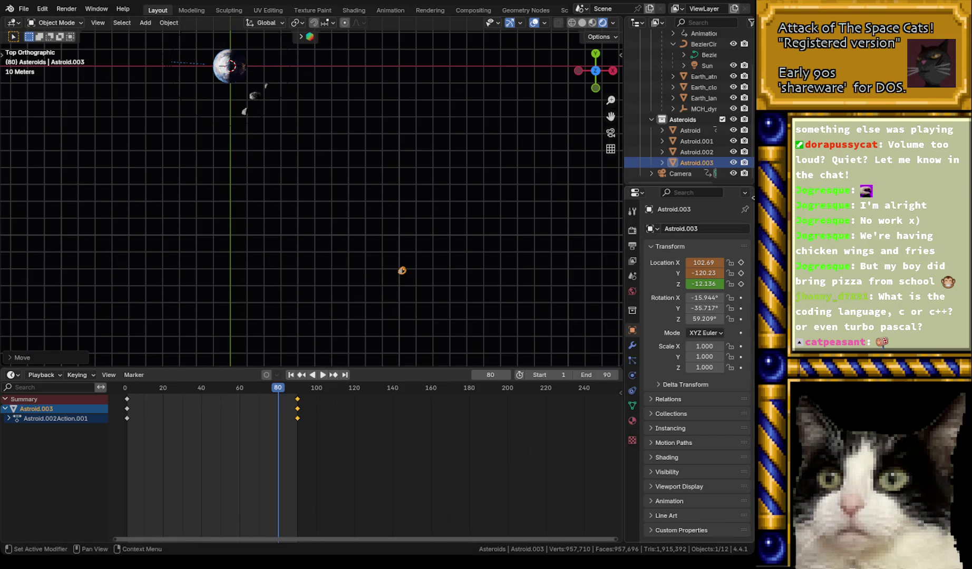
{"action": "left_click", "coordinate": [687, 175]}
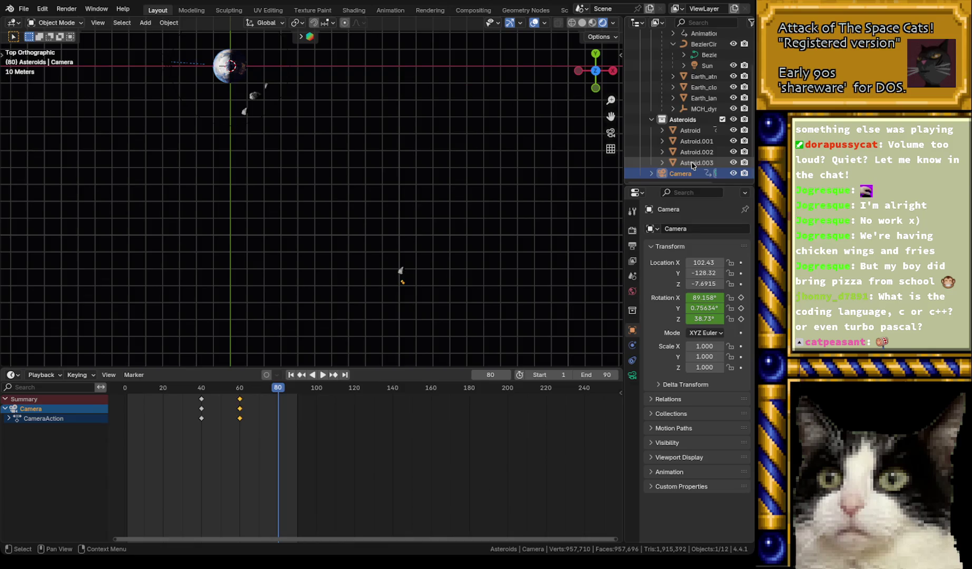
{"action": "left_click", "coordinate": [693, 164]}
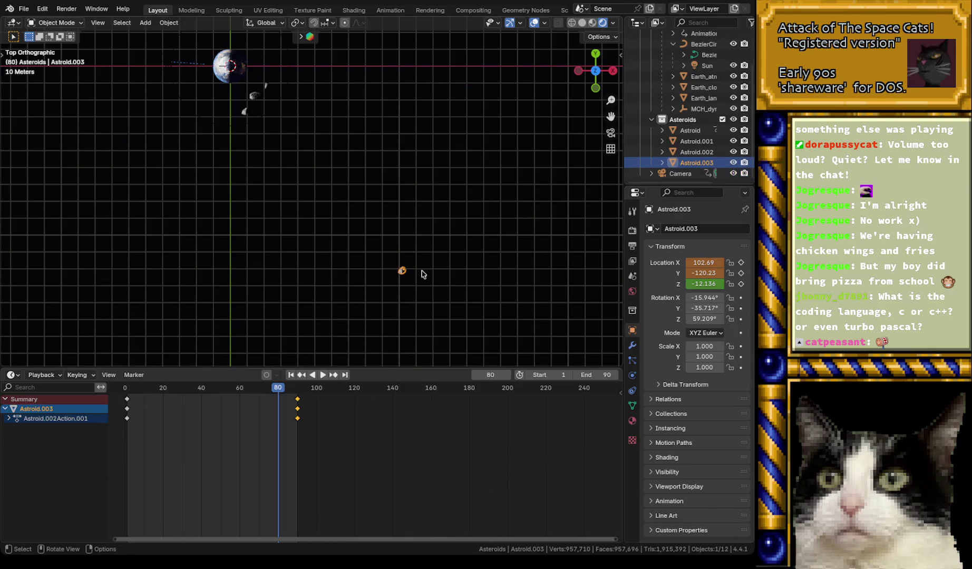
{"action": "key", "text": "g"}
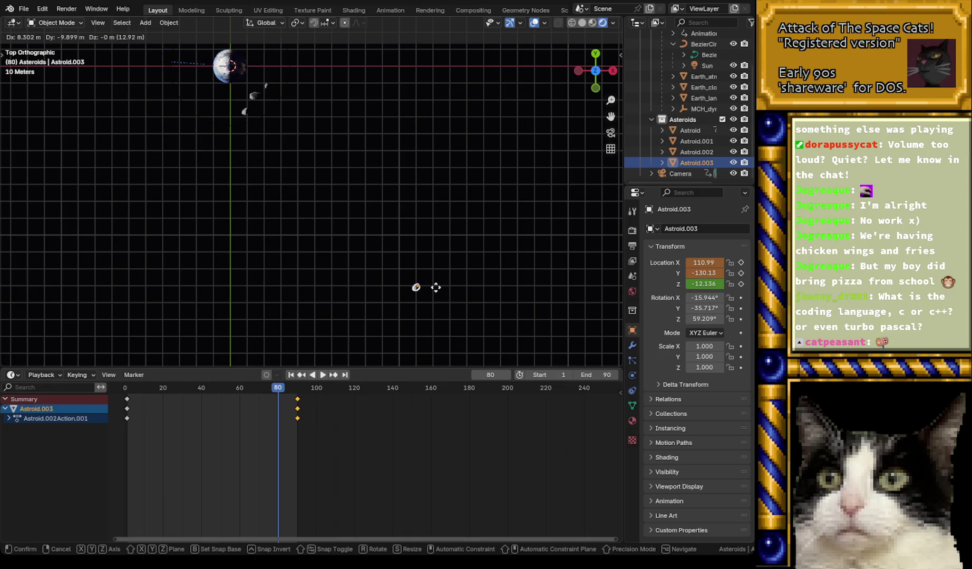
{"action": "left_click", "coordinate": [433, 296]}
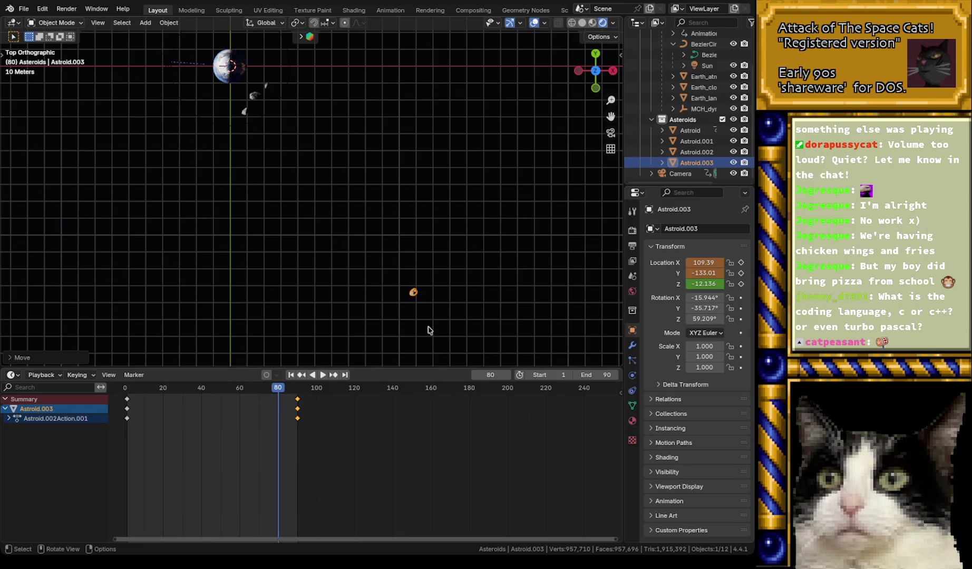
- Zoom out and push Astroid.003 much farther from Earth
{"action": "scroll", "coordinate": [474, 330], "scroll_direction": "down", "scroll_amount": 6}
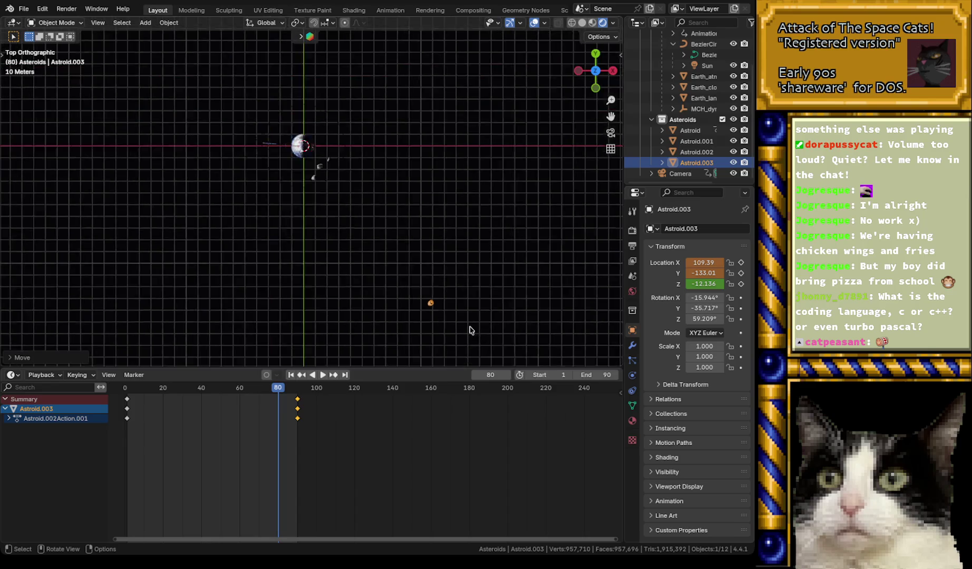
{"action": "middle_click_drag", "start_coordinate": [474, 331], "coordinate": [381, 179], "text": "shift"}
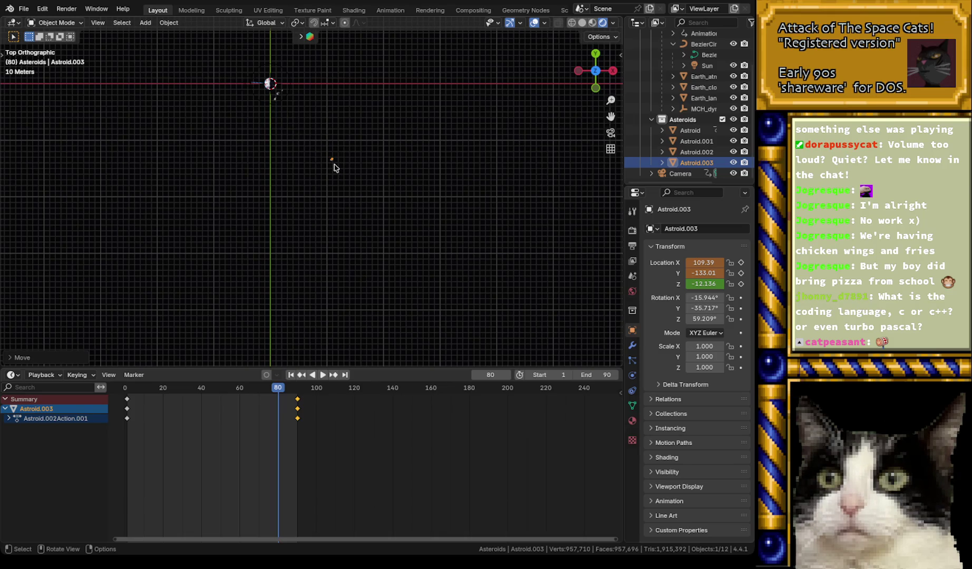
{"action": "key", "text": "g"}
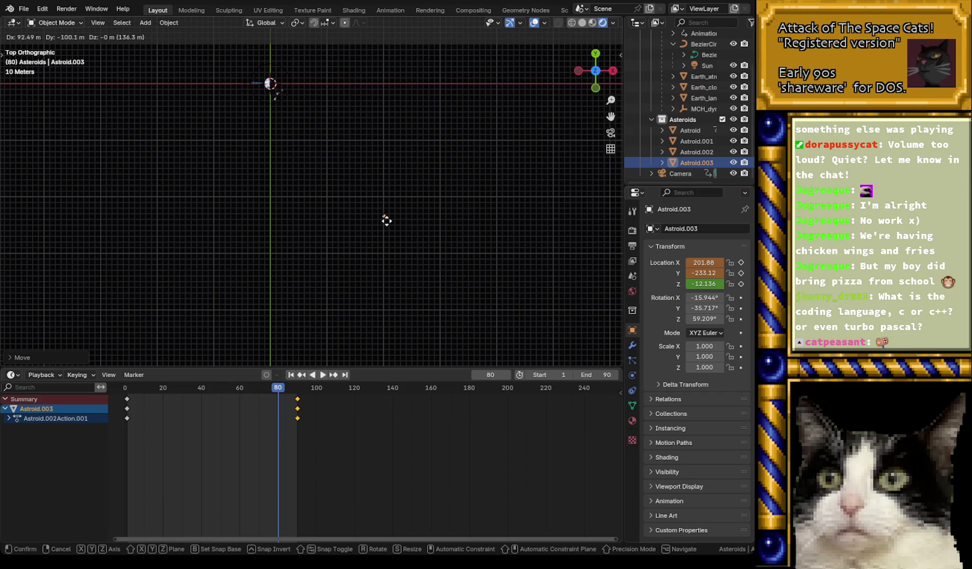
{"action": "left_click", "coordinate": [386, 221]}
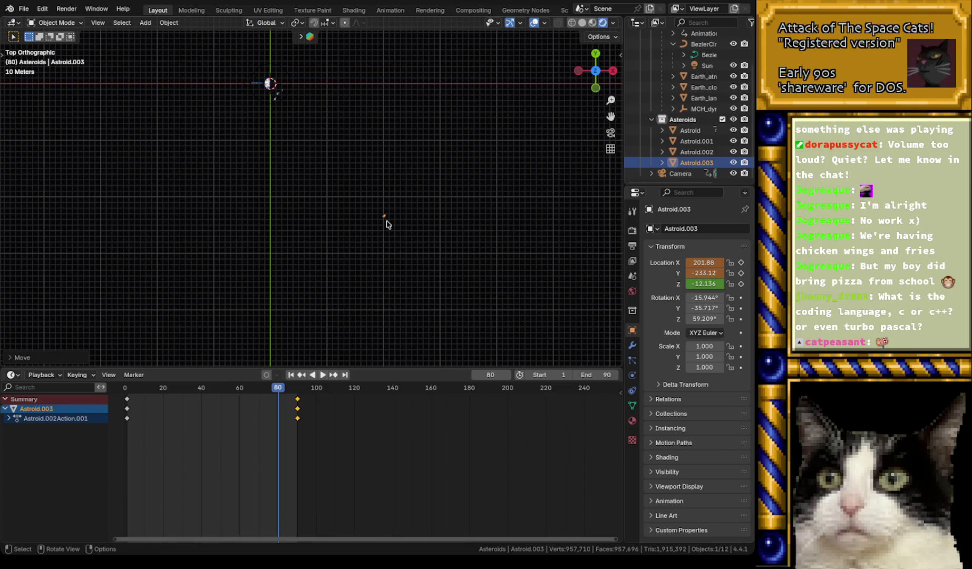
- Return to frame 1, box-select Astroid.003's keyframes in the Dope Sheet and delete them
{"action": "key", "text": "space"}
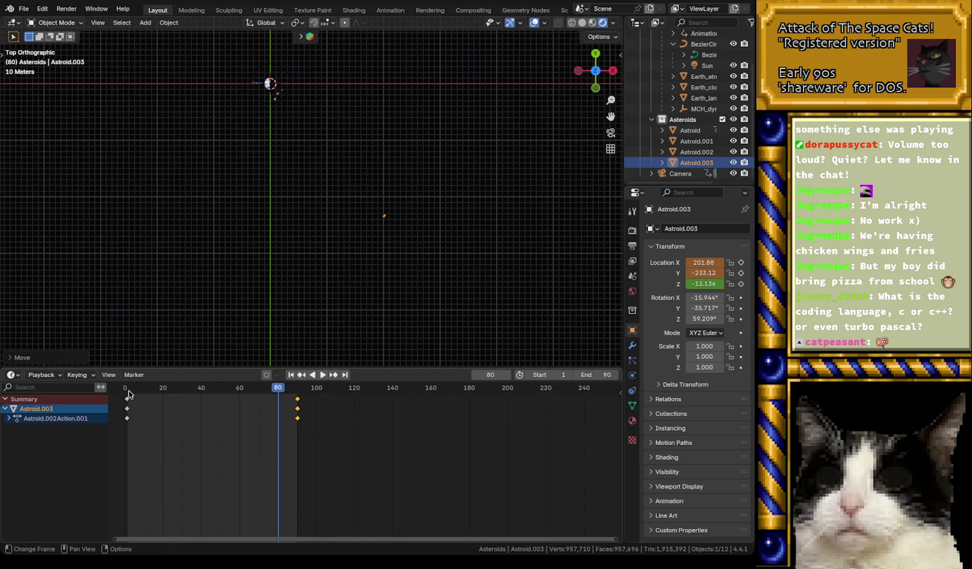
{"action": "left_click_drag", "start_coordinate": [128, 394], "coordinate": [127, 395]}
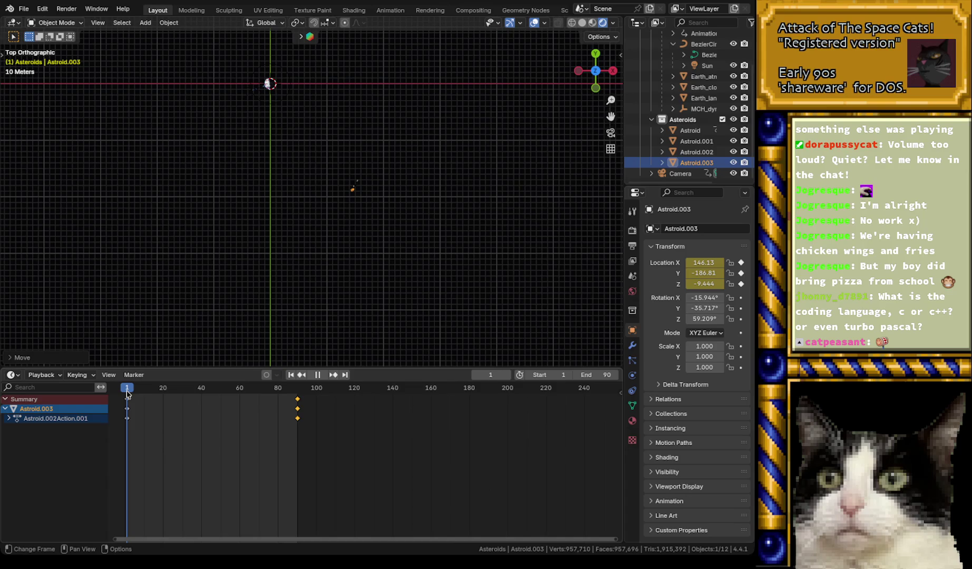
{"action": "key", "text": "space"}
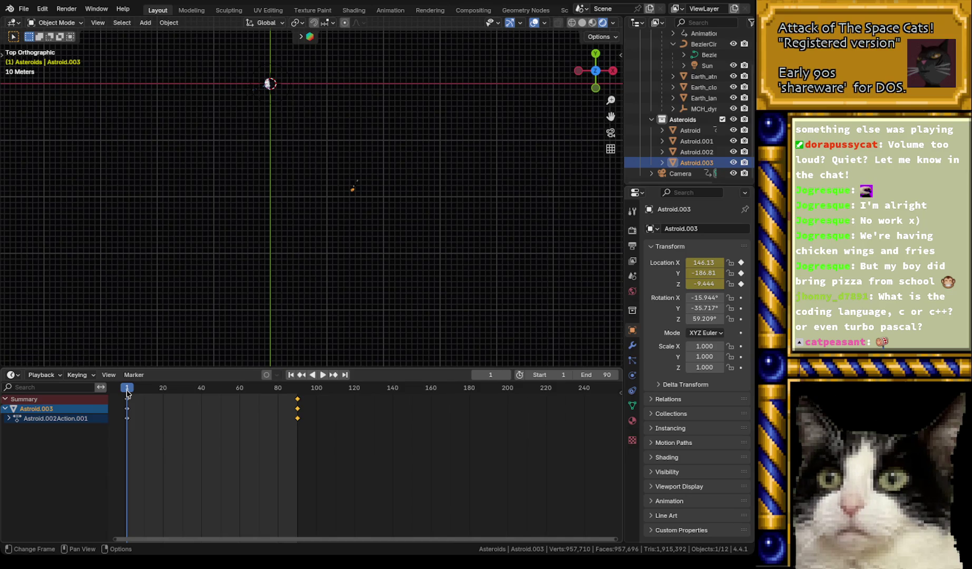
{"action": "left_click", "coordinate": [692, 154]}
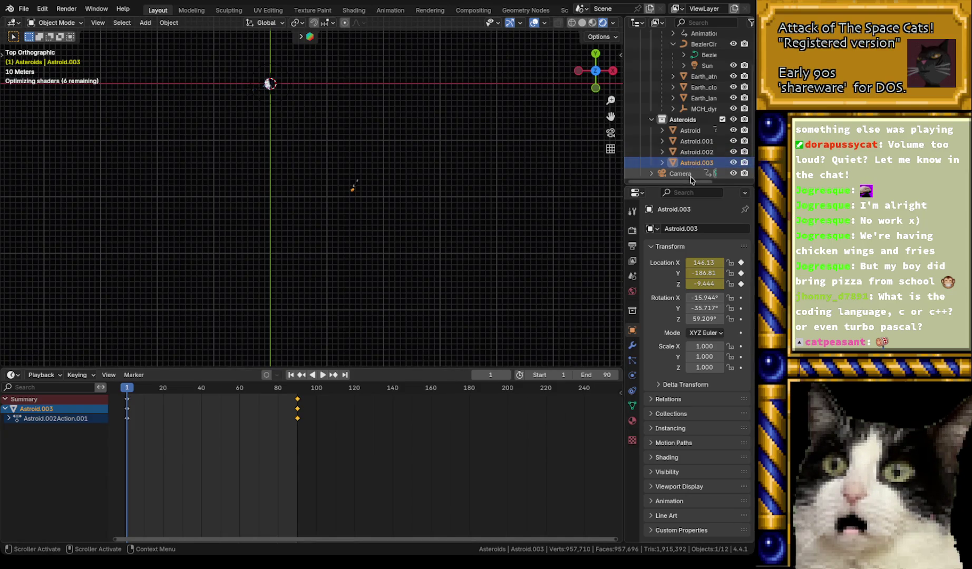
{"action": "left_click", "coordinate": [696, 164]}
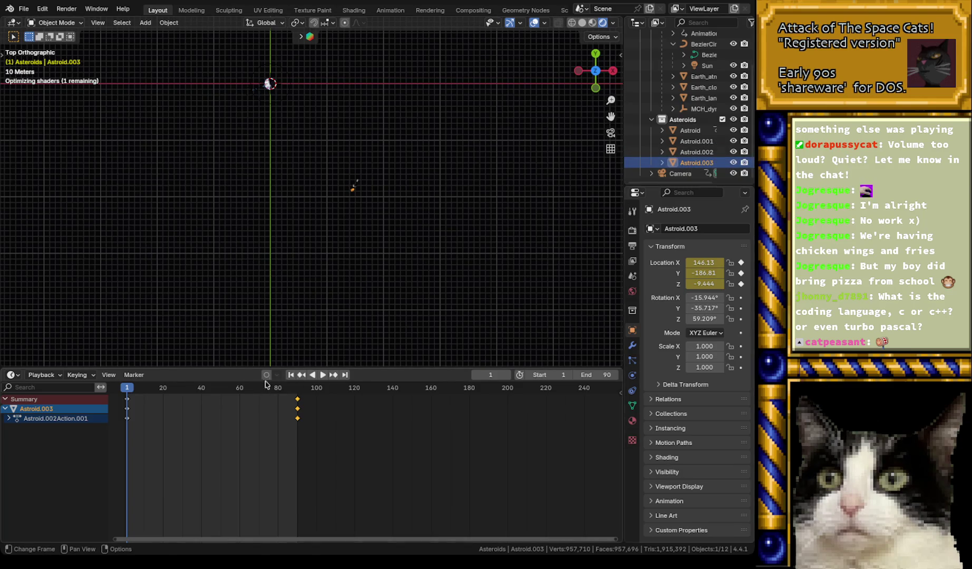
{"action": "mouse_move", "coordinate": [338, 478]}
{"action": "left_mouse_down"}
{"action": "mouse_move", "coordinate": [180, 432]}
{"action": "mouse_move", "coordinate": [99, 389]}
{"action": "left_mouse_up"}
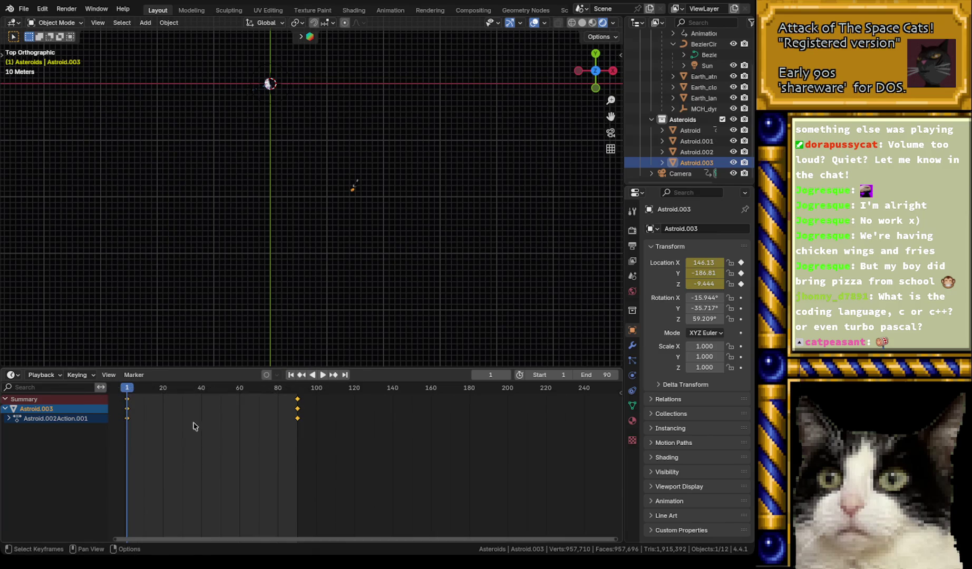
{"action": "key", "text": "x"}
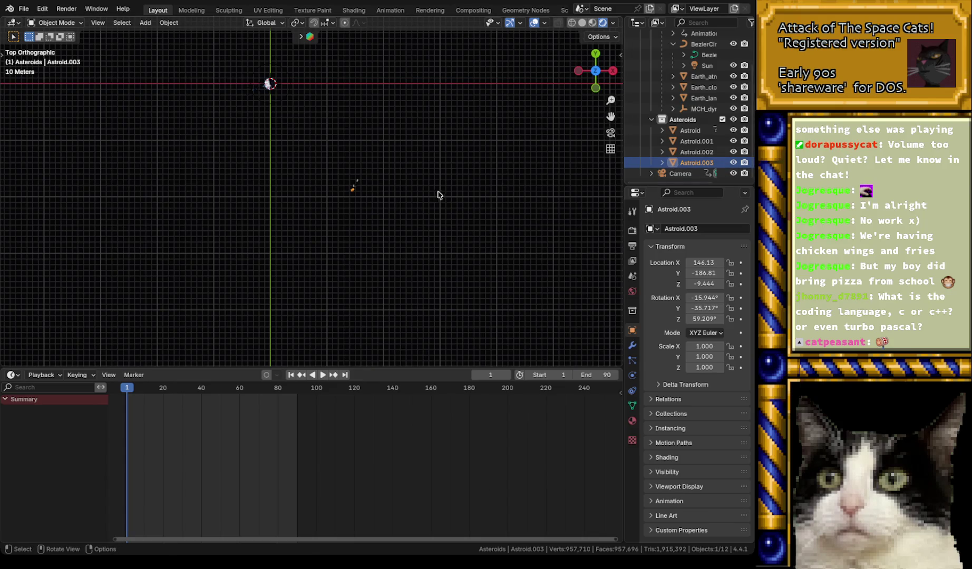
- At frame 1, move Astroid.003 far out from Earth and keyframe its location
{"action": "key", "text": "space"}
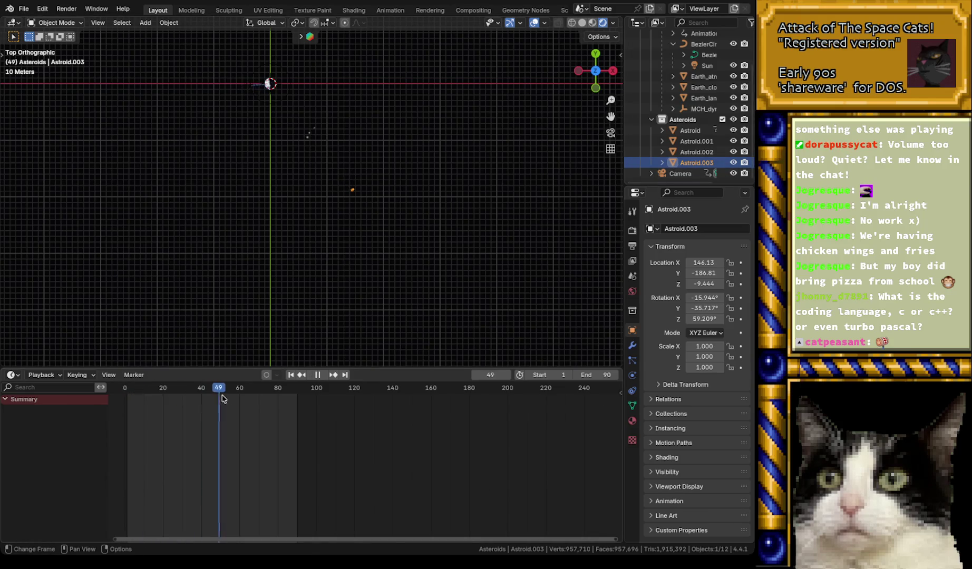
{"action": "left_click_drag", "start_coordinate": [140, 403], "coordinate": [127, 399]}
{"action": "key", "text": "space"}
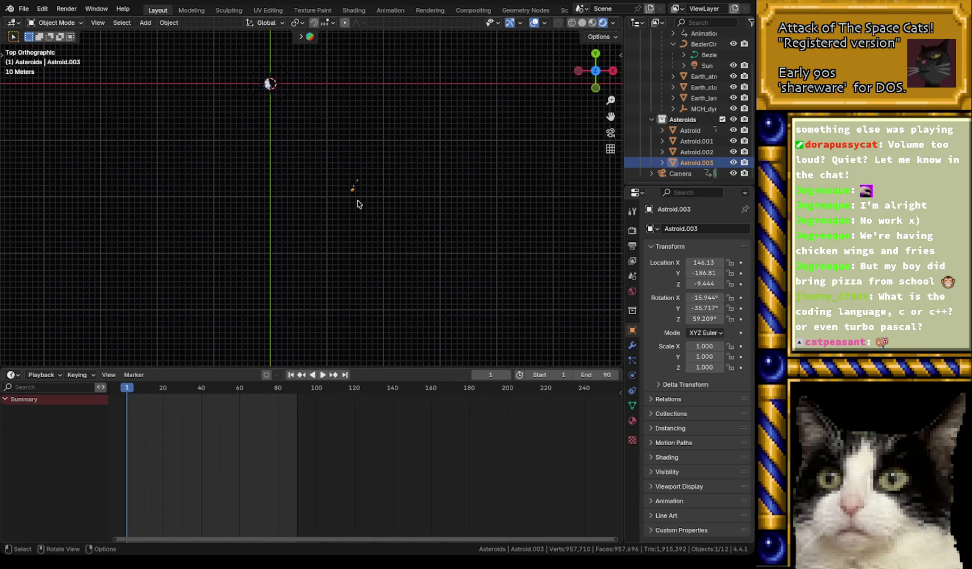
{"action": "key", "text": "g"}
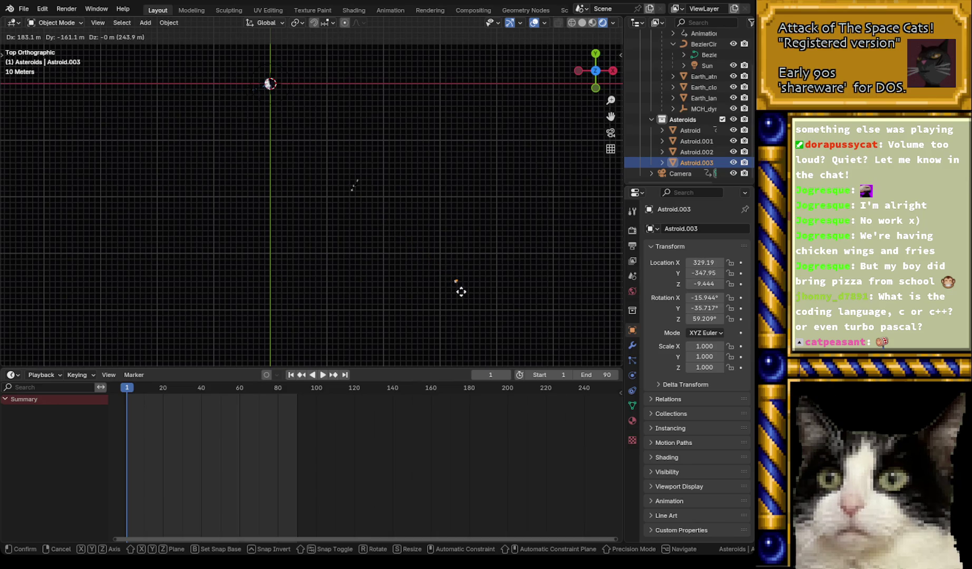
{"action": "left_click", "coordinate": [462, 291]}
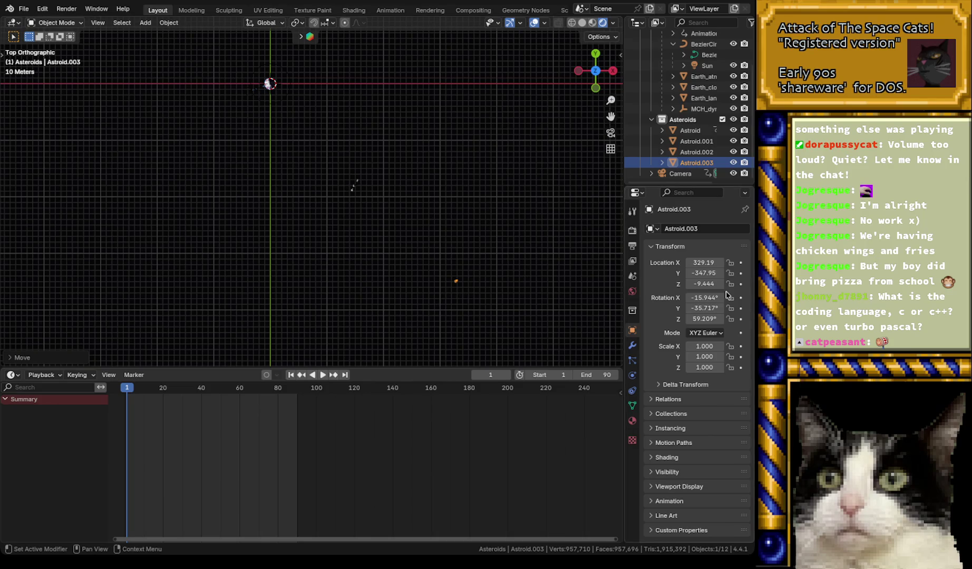
{"action": "left_click", "coordinate": [741, 263]}
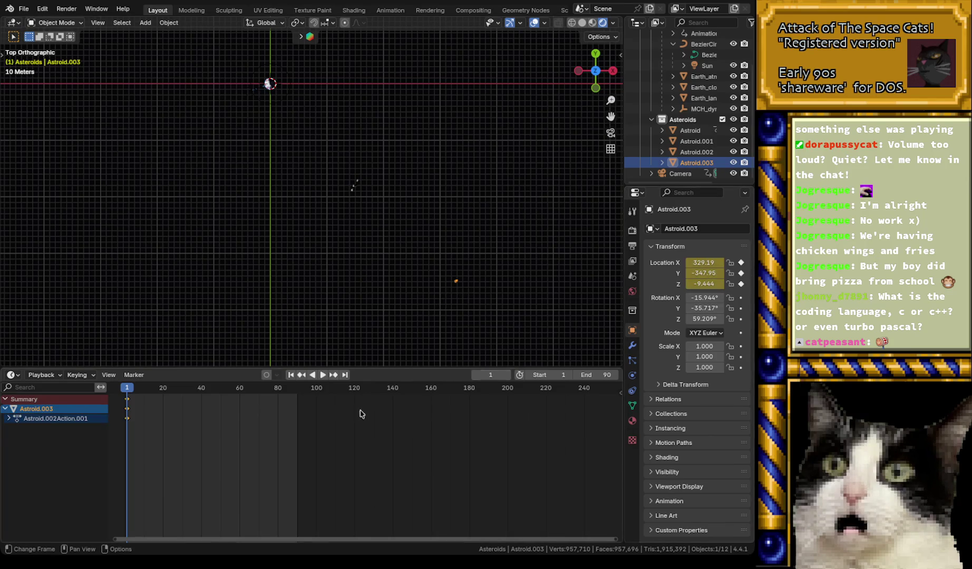
- Jump to frame 90, replay from frame 1, and reselect Astroid.003
{"action": "left_click_drag", "start_coordinate": [295, 391], "coordinate": [299, 390]}
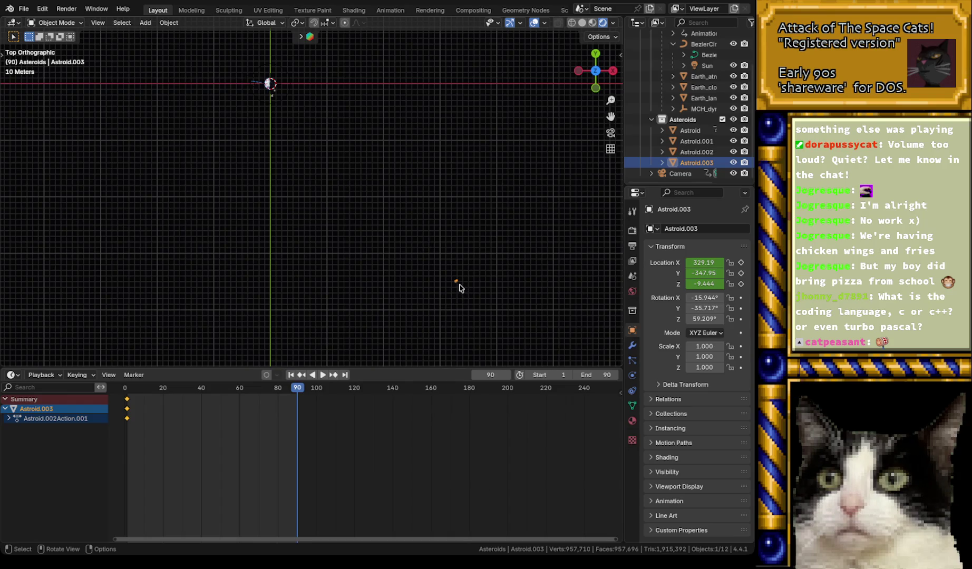
{"action": "left_click", "coordinate": [678, 174]}
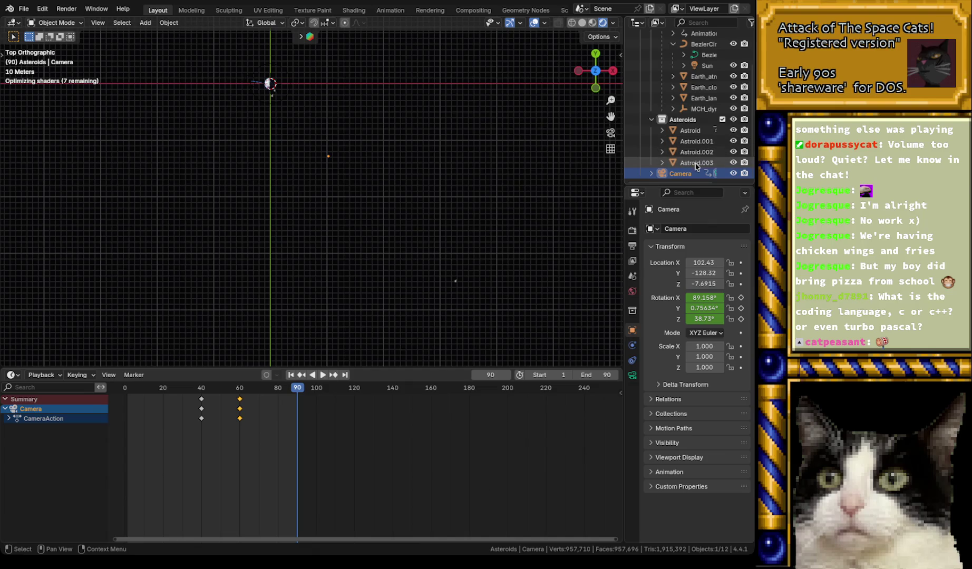
{"action": "left_click", "coordinate": [696, 142]}
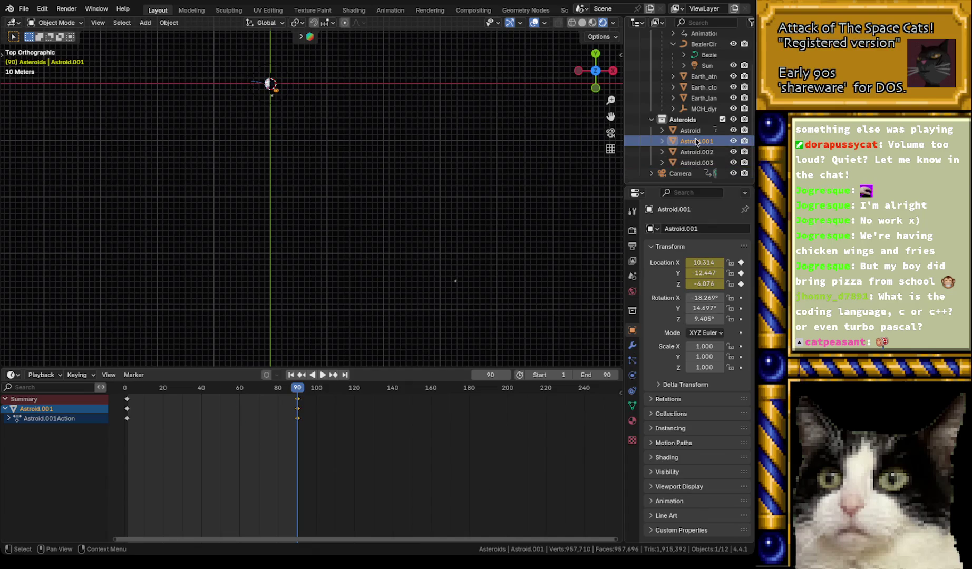
{"action": "left_click", "coordinate": [127, 389]}
{"action": "key", "text": "space"}
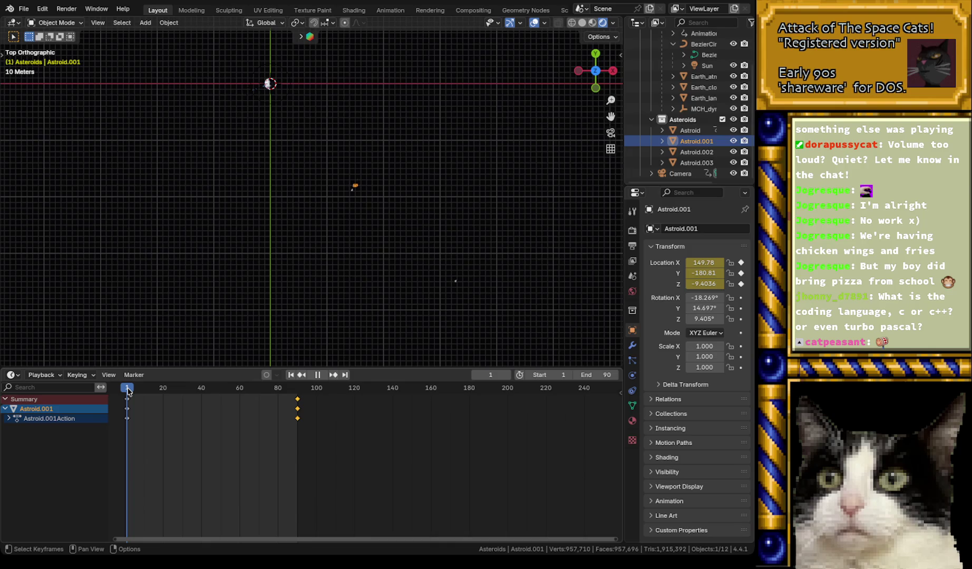
{"action": "key", "text": "space"}
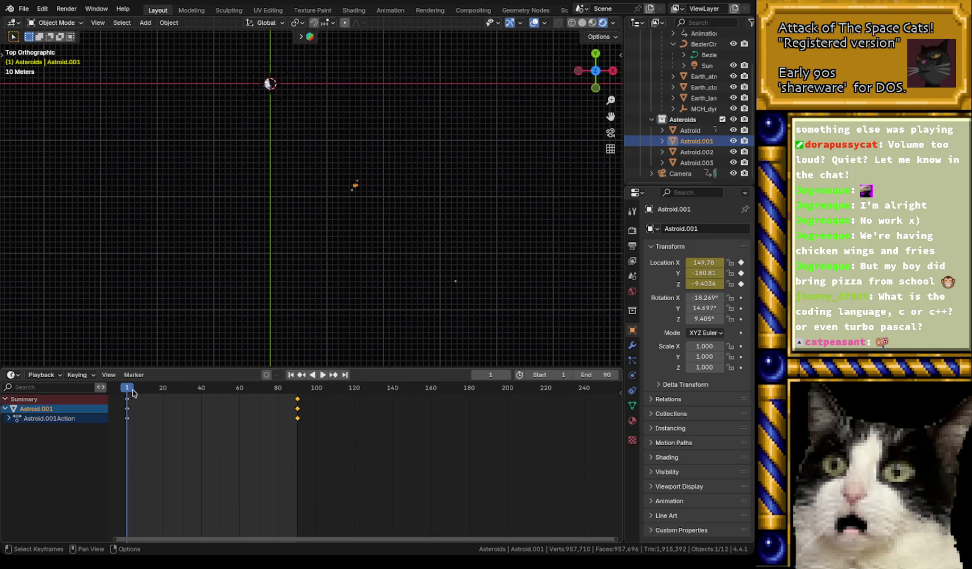
{"action": "left_click", "coordinate": [679, 175]}
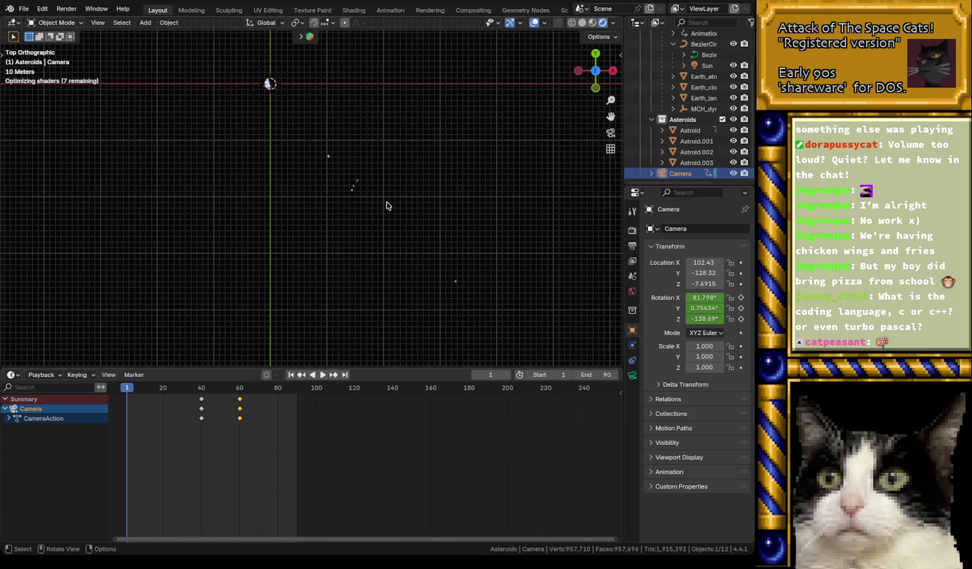
{"action": "left_click", "coordinate": [456, 281]}
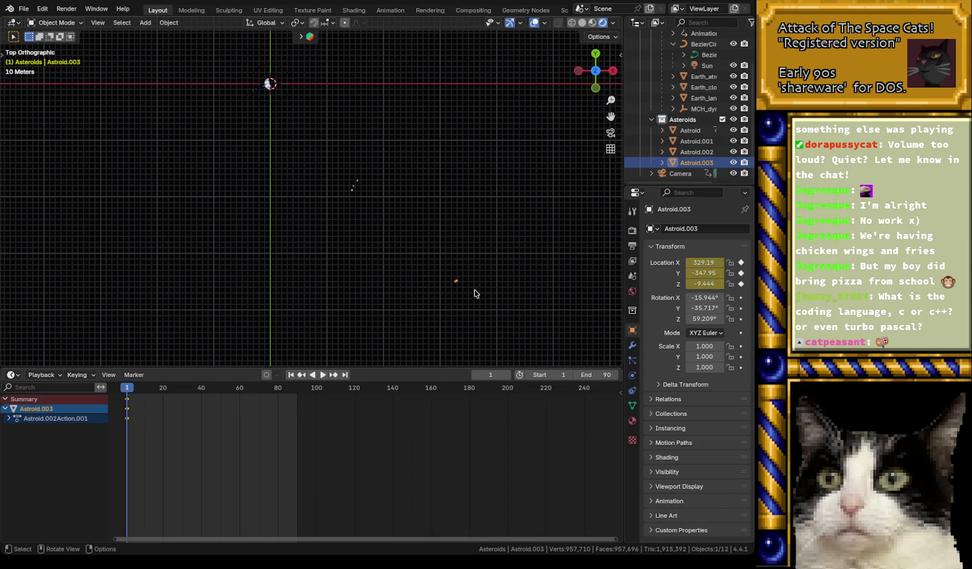
- Move Astroid.003 to a new starting spot and keyframe its Location Y and Z
{"action": "left_click_drag", "start_coordinate": [458, 285], "coordinate": [391, 211]}
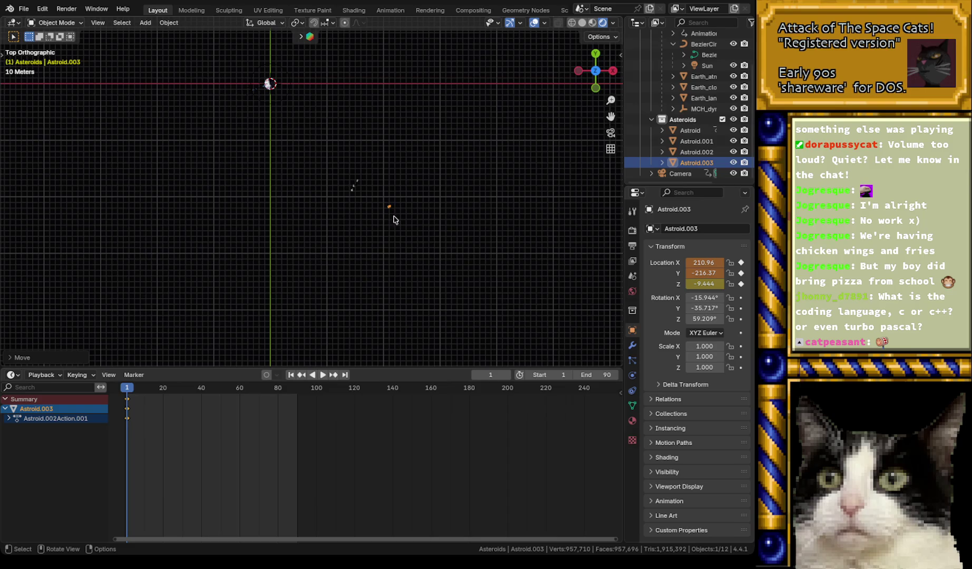
{"action": "key", "text": "g"}
{"action": "left_click", "coordinate": [399, 230]}
{"action": "left_click", "coordinate": [741, 273]}
{"action": "left_click", "coordinate": [741, 284]}
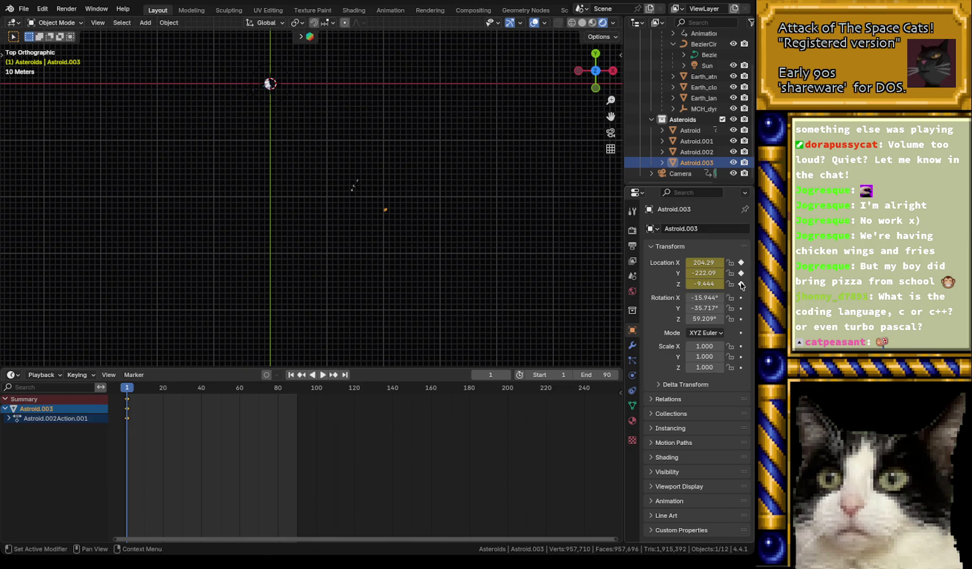
- At frame 90, move Astroid.003 closer to Earth and keyframe its Location X, Y, Z
{"action": "key", "text": "space"}
{"action": "mouse_move", "coordinate": [147, 390]}
{"action": "left_mouse_down"}
{"action": "mouse_move", "coordinate": [298, 393]}
{"action": "mouse_move", "coordinate": [128, 399]}
{"action": "left_mouse_up"}
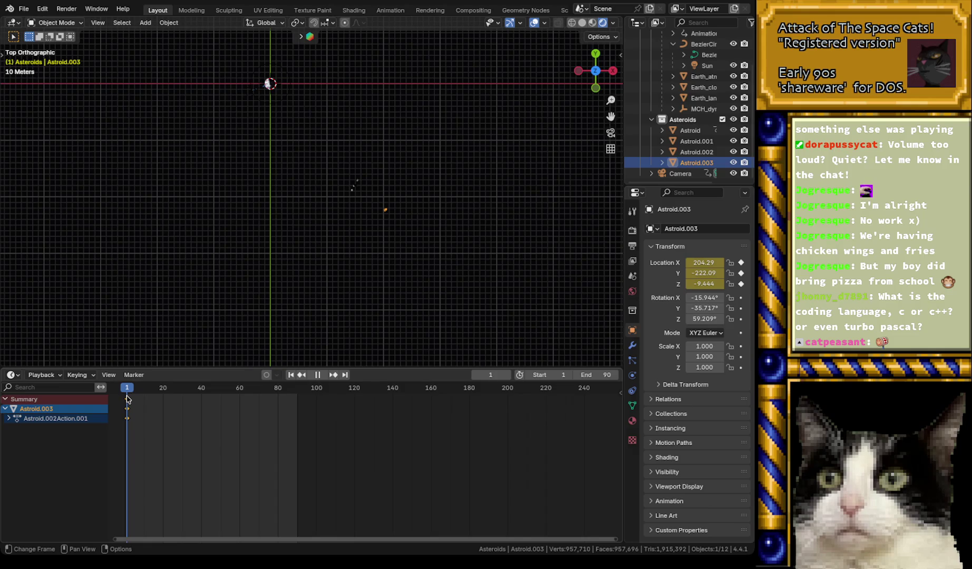
{"action": "left_click_drag", "start_coordinate": [127, 400], "coordinate": [298, 392]}
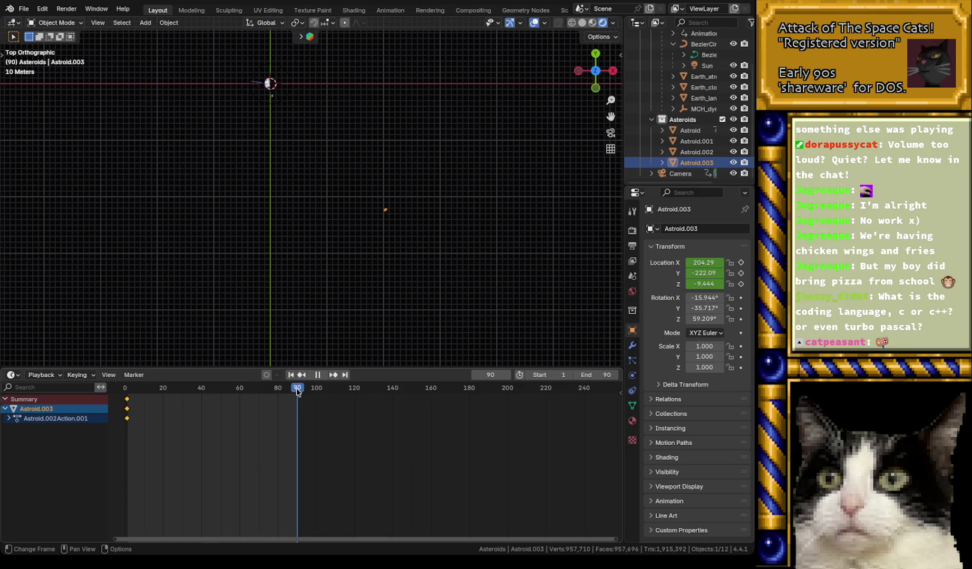
{"action": "key", "text": "g"}
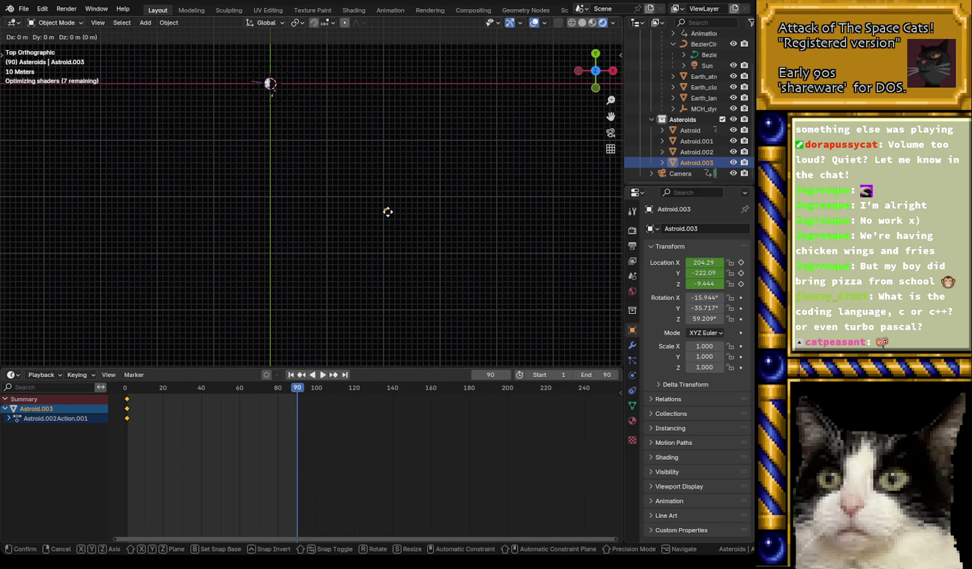
{"action": "left_click", "coordinate": [309, 132]}
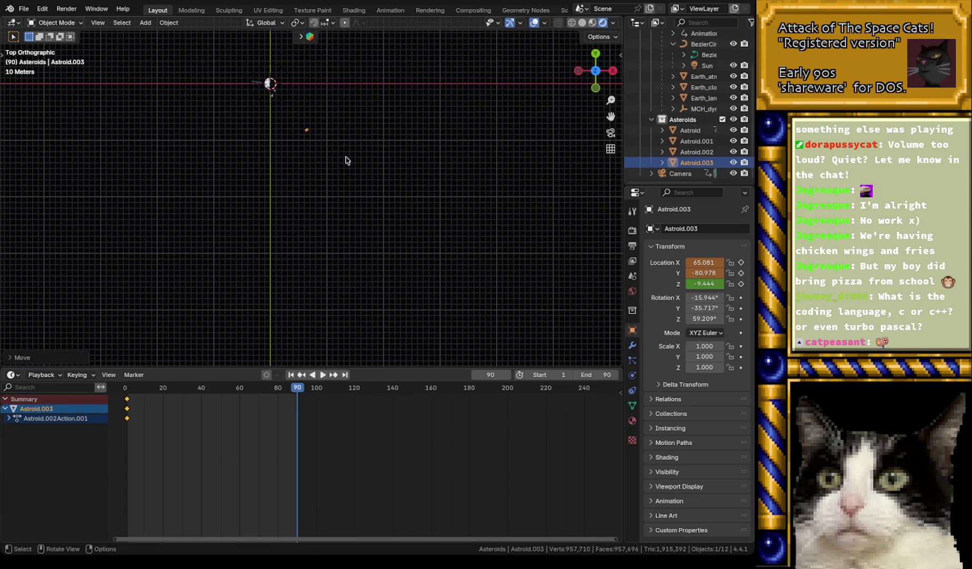
{"action": "left_click", "coordinate": [742, 262]}
{"action": "left_click", "coordinate": [742, 273]}
{"action": "left_click", "coordinate": [742, 284]}
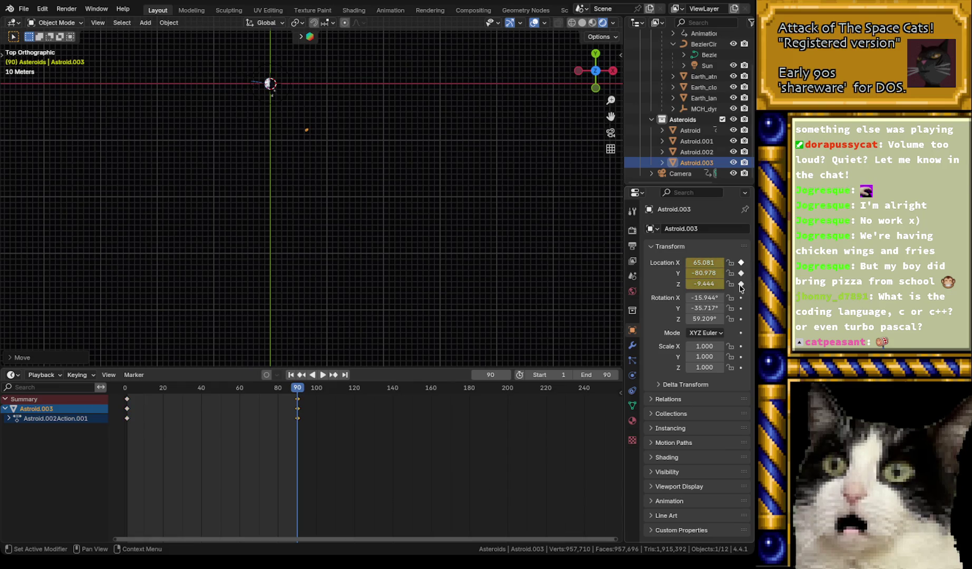
{"action": "left_click", "coordinate": [684, 174]}
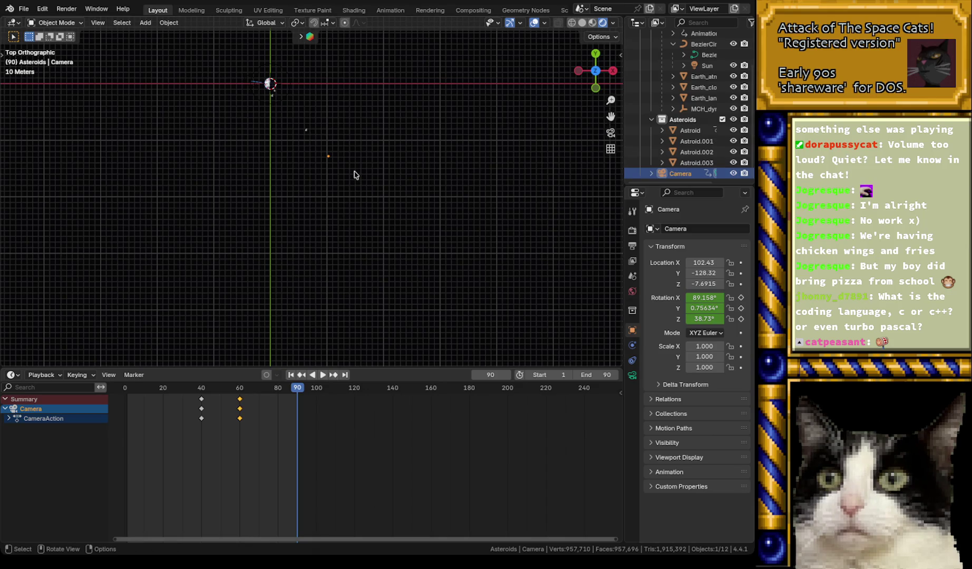
- Look through the camera, preview the pan around frame 33, then begin moving the camera along X
{"action": "key", "text": "KP_0"}
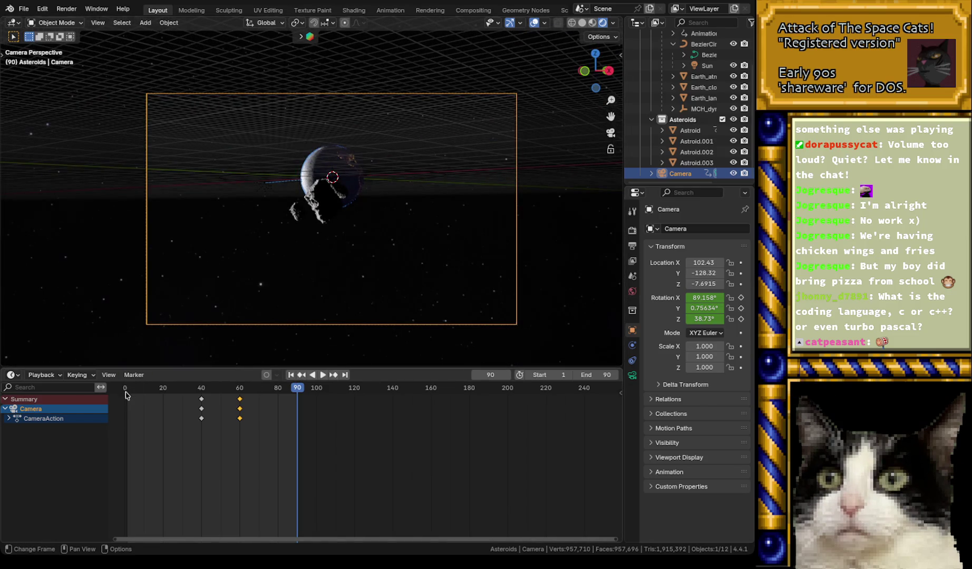
{"action": "key", "text": "space"}
{"action": "key", "text": "Escape"}
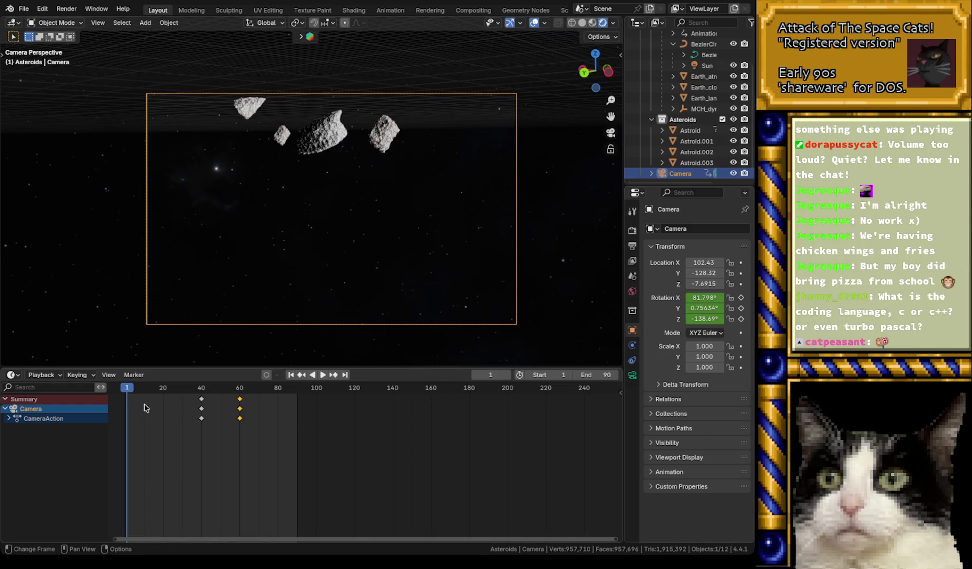
{"action": "key", "text": "space"}
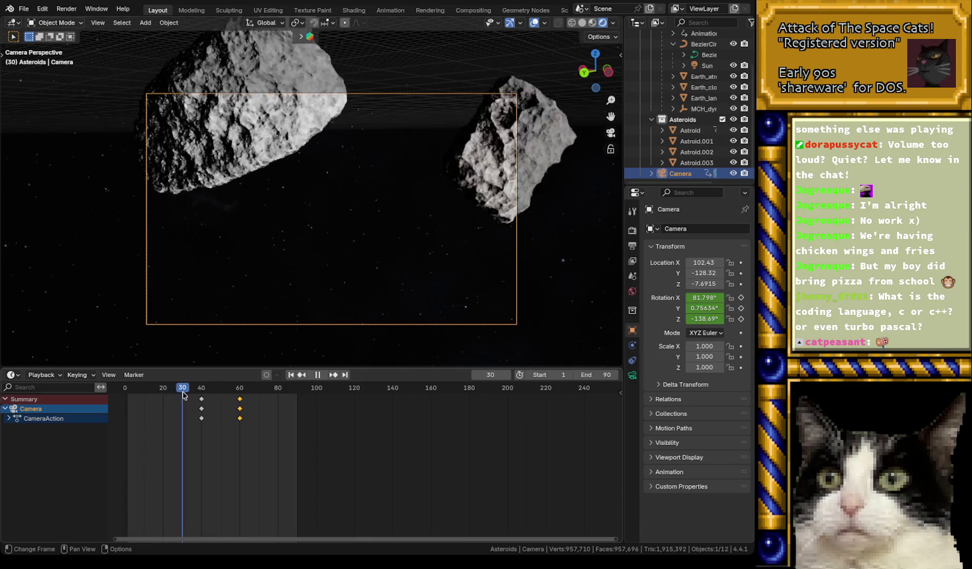
{"action": "mouse_move", "coordinate": [191, 395]}
{"action": "left_mouse_down"}
{"action": "mouse_move", "coordinate": [204, 394]}
{"action": "mouse_move", "coordinate": [185, 396]}
{"action": "left_mouse_up"}
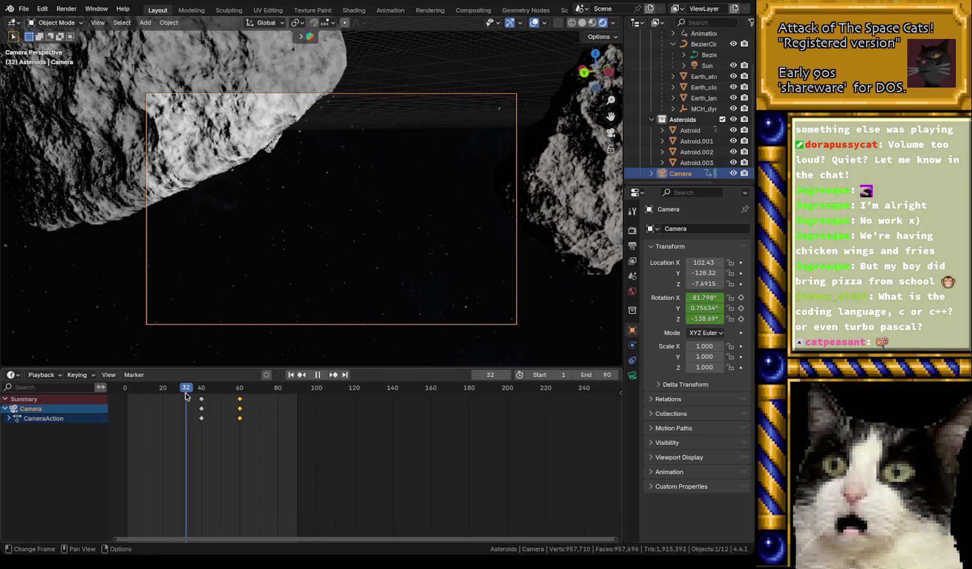
{"action": "left_click_drag", "start_coordinate": [188, 396], "coordinate": [128, 400]}
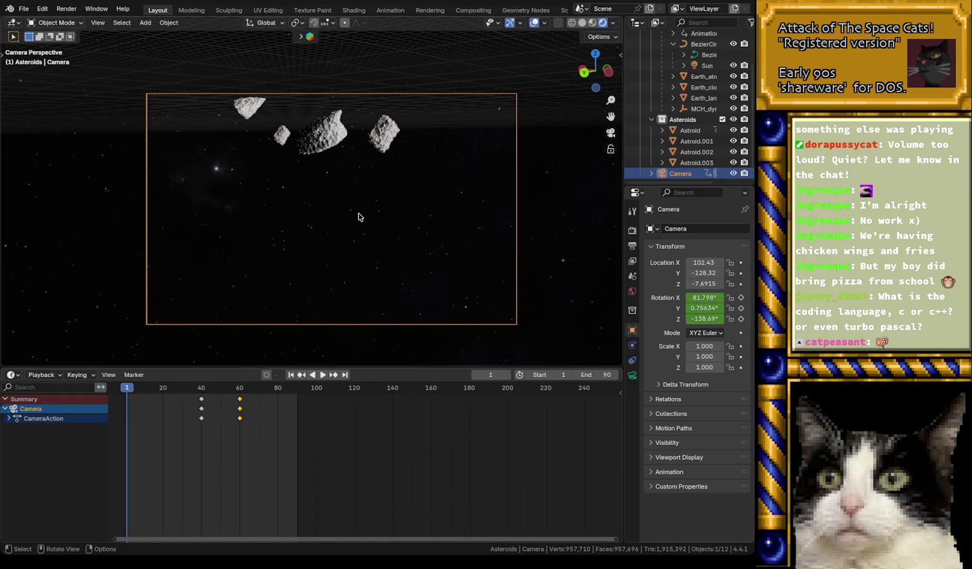
{"action": "key", "text": "g"}
{"action": "key", "text": "x"}
{"action": "key", "text": "x"}
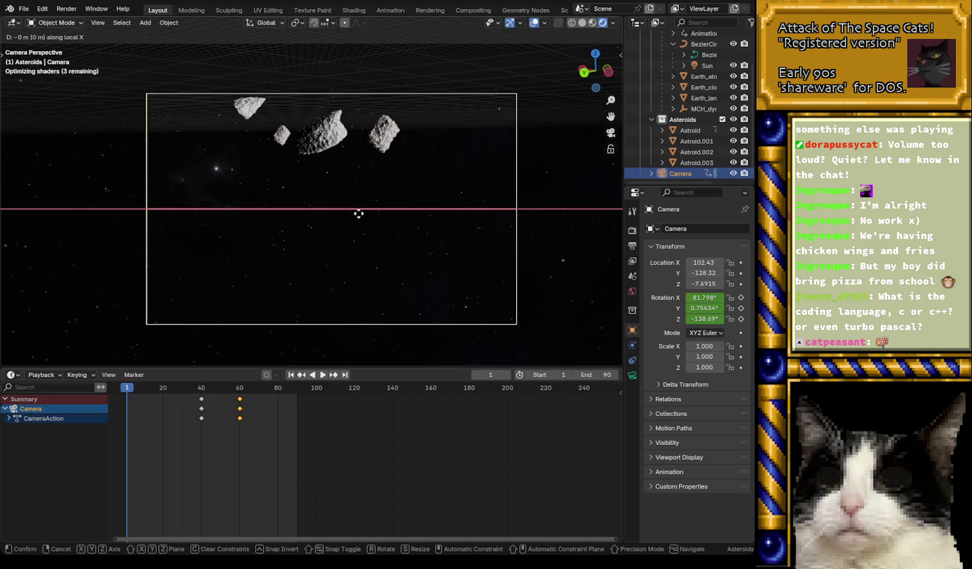
- Shift the camera to about 103.32, -127.54 and replay the fly-by through frame 38
{"action": "left_click", "coordinate": [258, 223]}
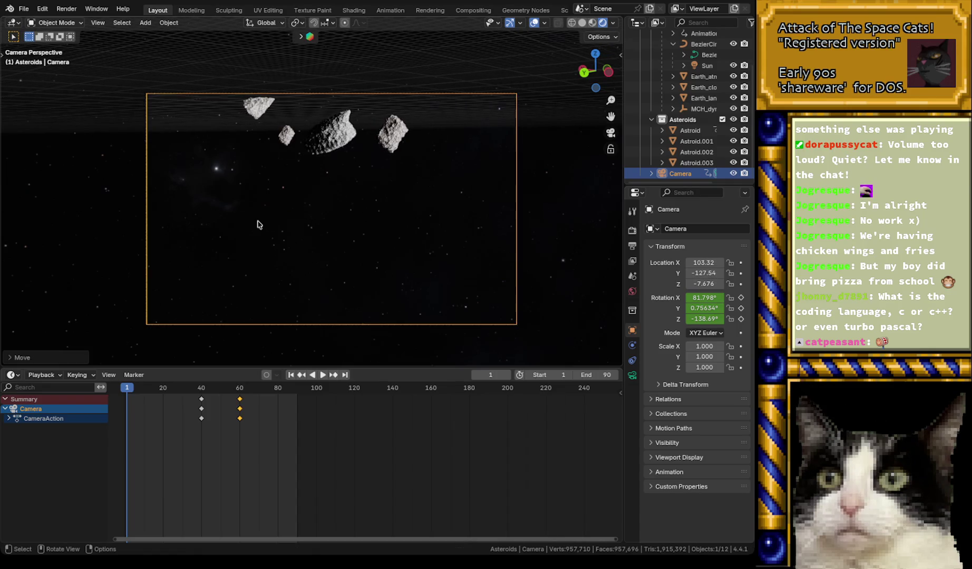
{"action": "key", "text": "space"}
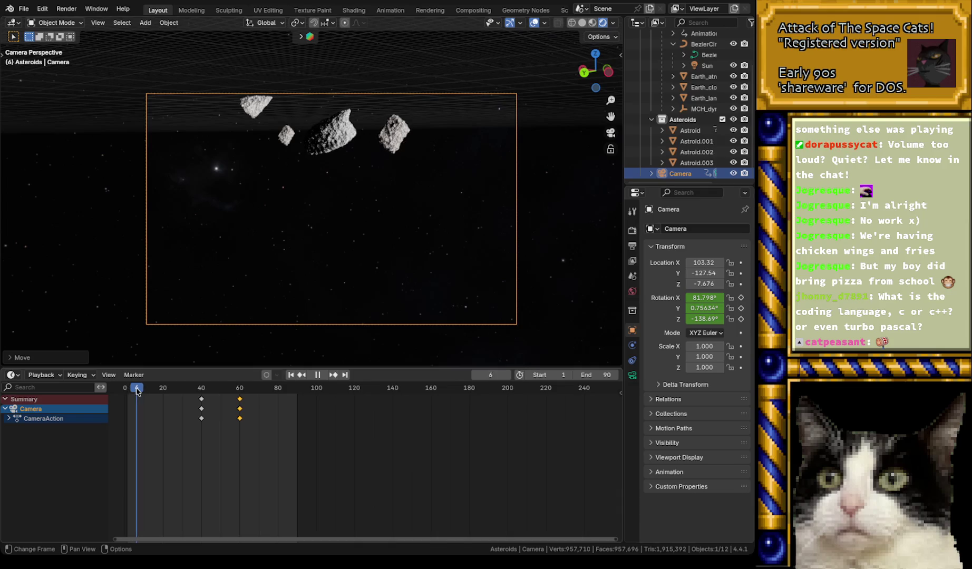
{"action": "mouse_move", "coordinate": [149, 390]}
{"action": "left_mouse_down"}
{"action": "mouse_move", "coordinate": [190, 384]}
{"action": "mouse_move", "coordinate": [127, 387]}
{"action": "left_mouse_up"}
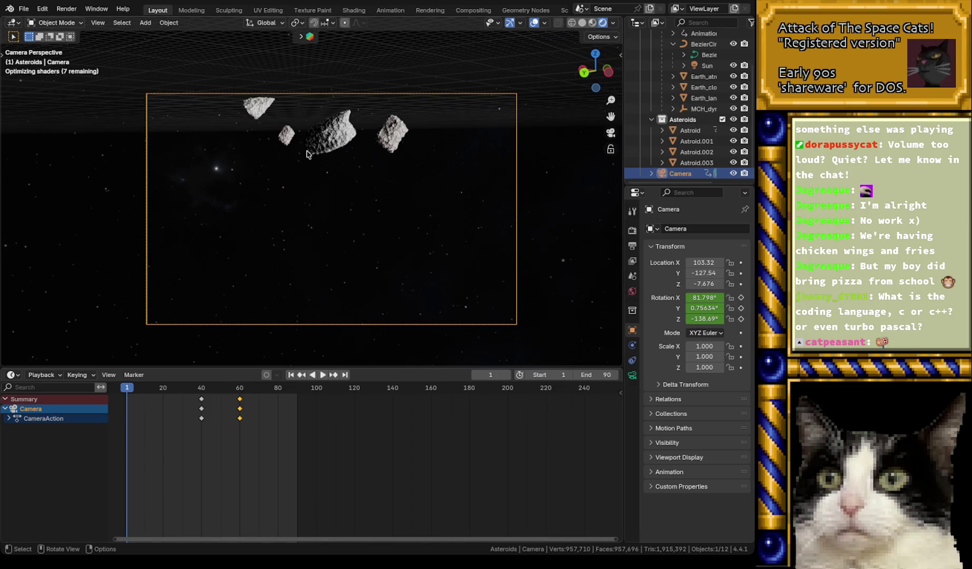
{"action": "key", "text": "space"}
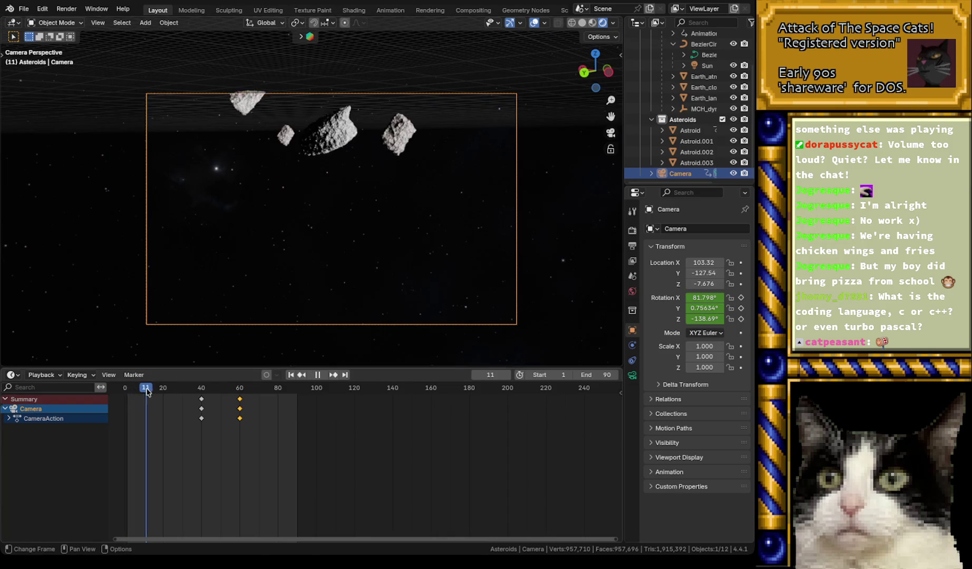
{"action": "left_click_drag", "start_coordinate": [187, 392], "coordinate": [193, 392]}
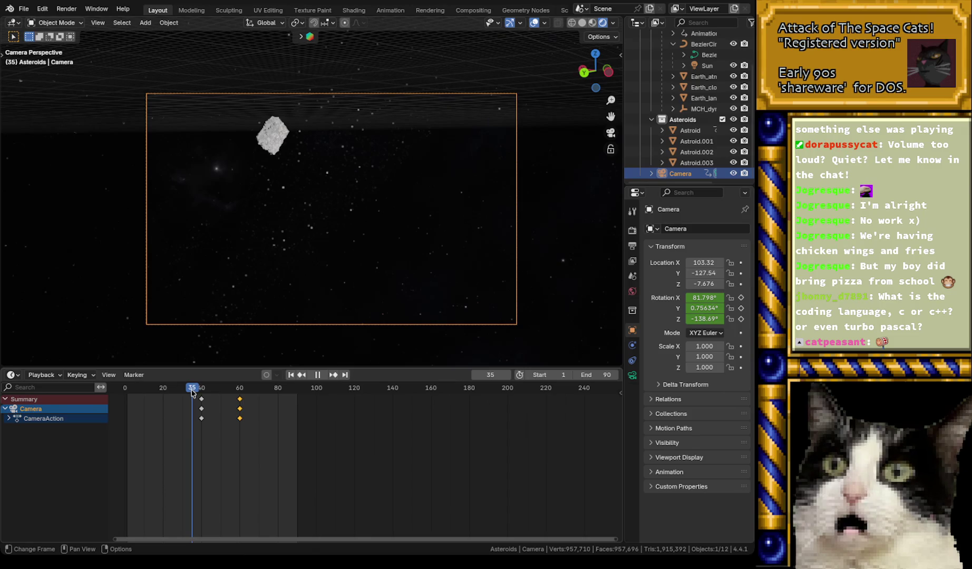
{"action": "left_click_drag", "start_coordinate": [193, 393], "coordinate": [196, 392]}
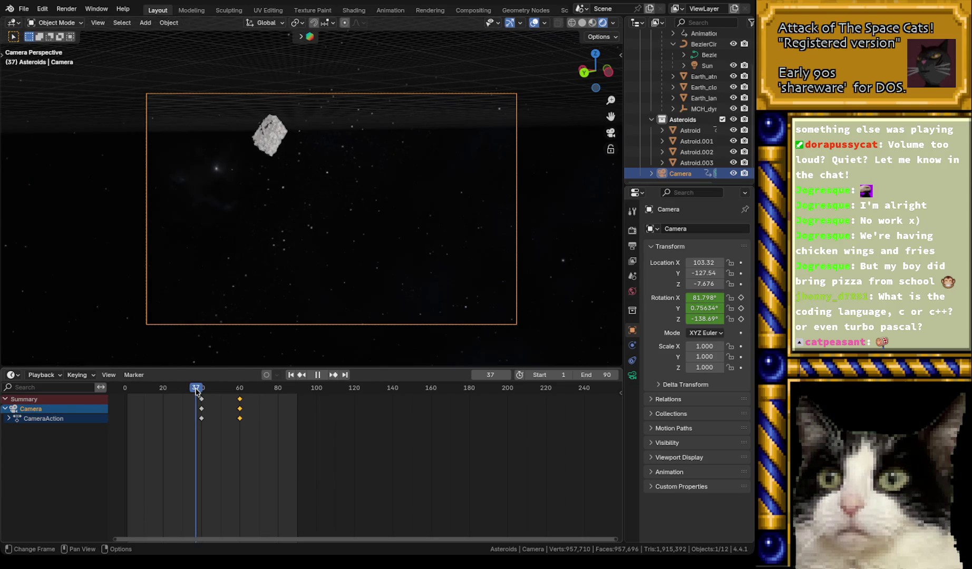
{"action": "left_click", "coordinate": [695, 164]}
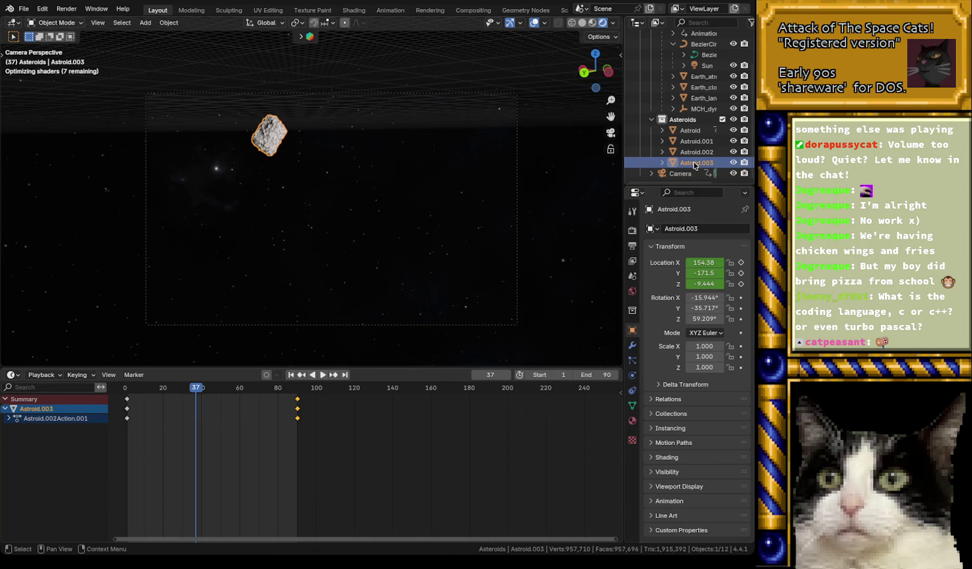
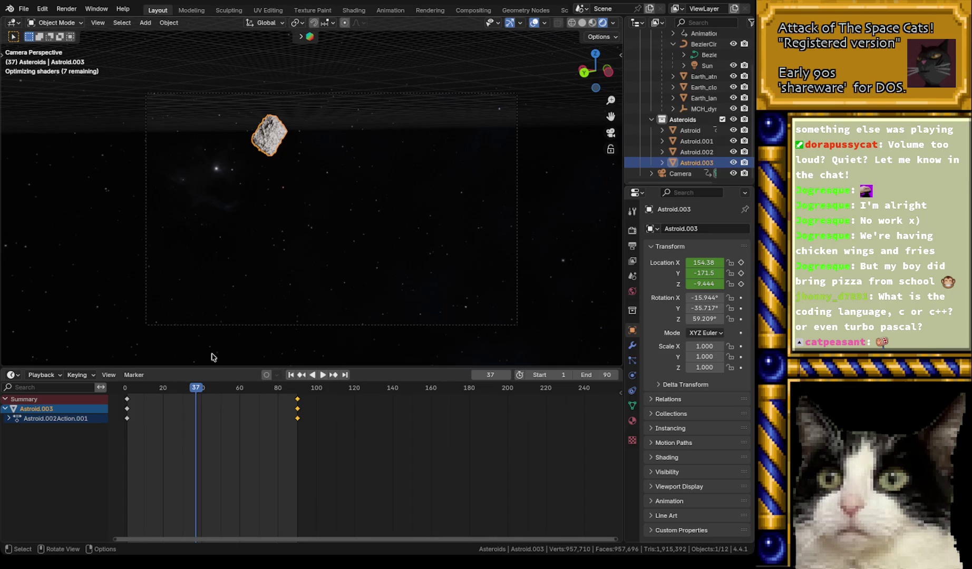
- Move Astroid.003 to a new spot at frame 37 and keyframe its location
{"action": "key", "text": "g"}
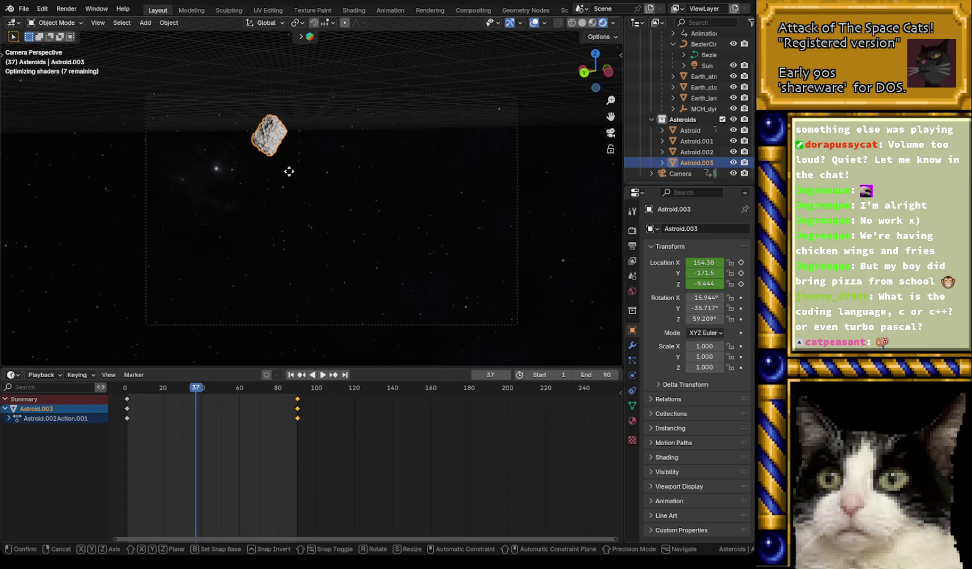
{"action": "left_click", "coordinate": [359, 237]}
{"action": "key", "text": "i"}
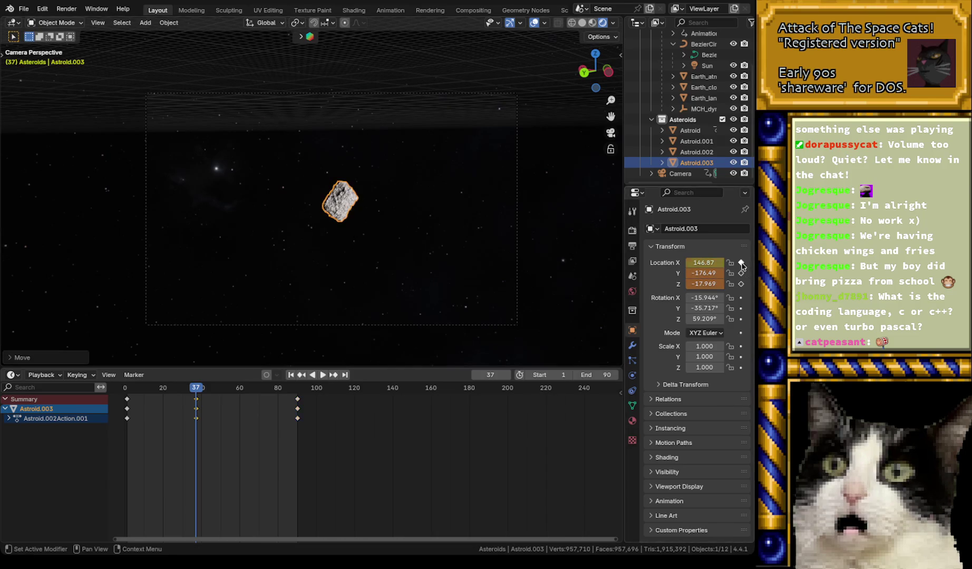
- Play back the asteroid motion and view the scene from the top
{"action": "left_click", "coordinate": [129, 390]}
{"action": "key", "text": "space"}
{"action": "mouse_move", "coordinate": [129, 390]}
{"action": "left_mouse_down"}
{"action": "mouse_move", "coordinate": [182, 397]}
{"action": "mouse_move", "coordinate": [128, 408]}
{"action": "left_mouse_up"}
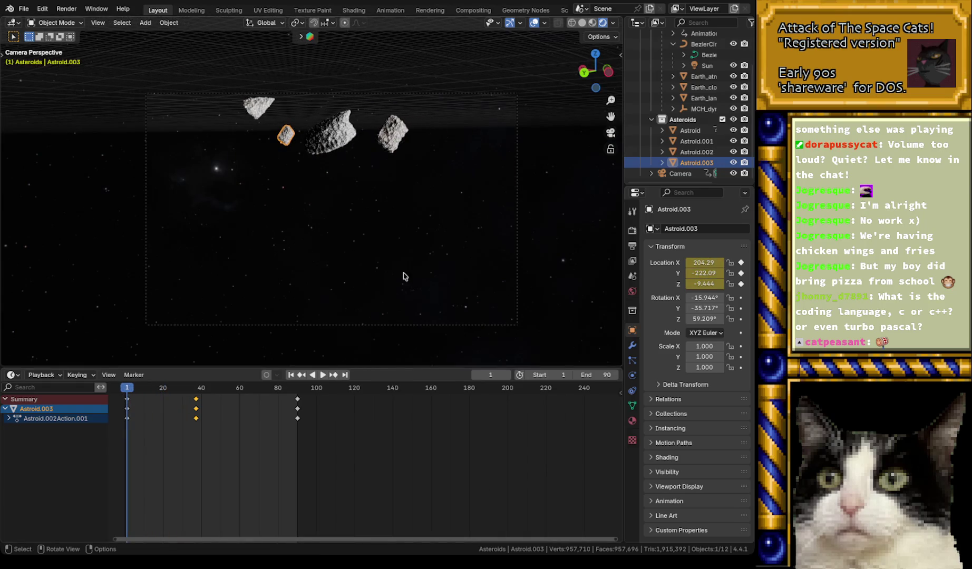
{"action": "key", "text": "KP_7"}
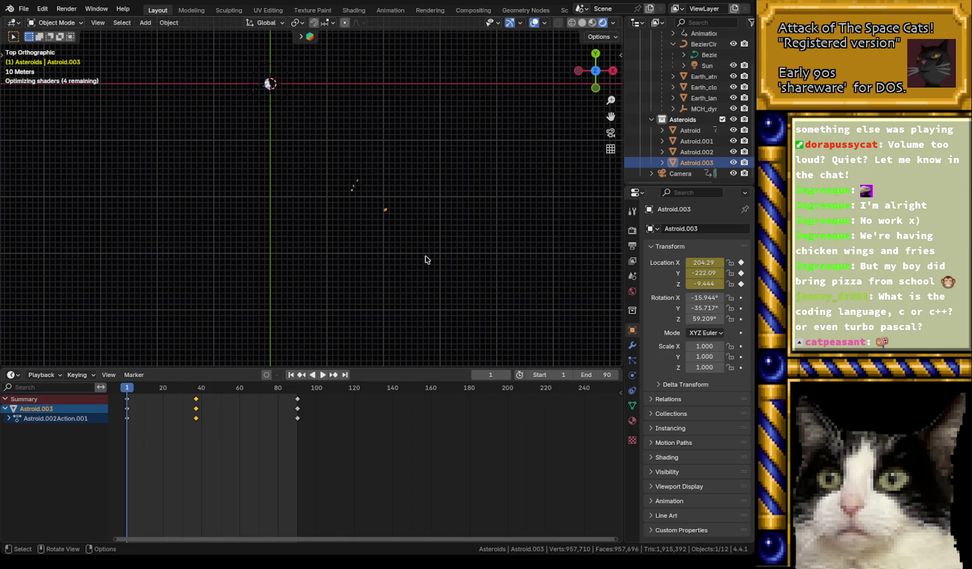
- Select the camera and inspect its keyframes near frame 40 from the side view
{"action": "scroll", "coordinate": [340, 207], "scroll_direction": "up", "scroll_amount": 6}
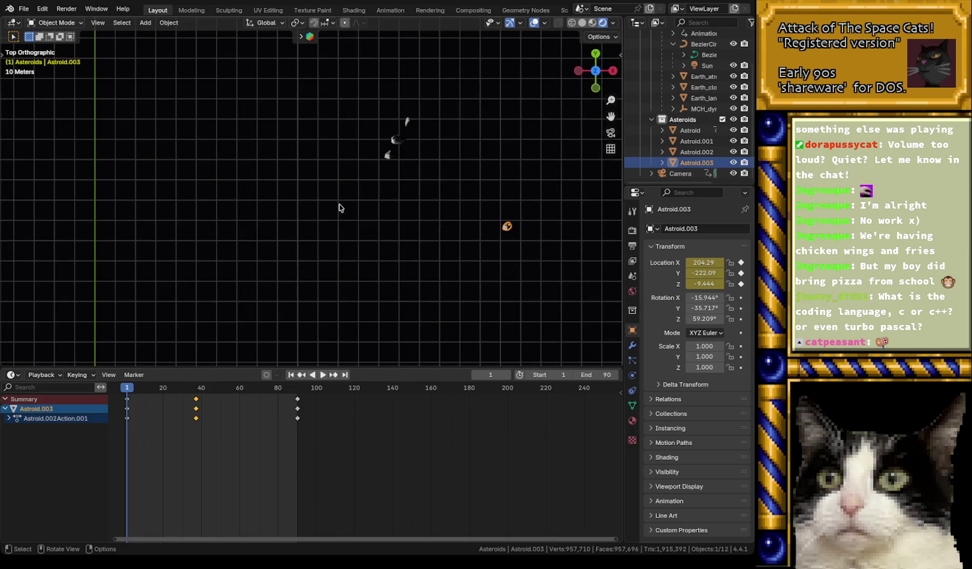
{"action": "left_click", "coordinate": [686, 174]}
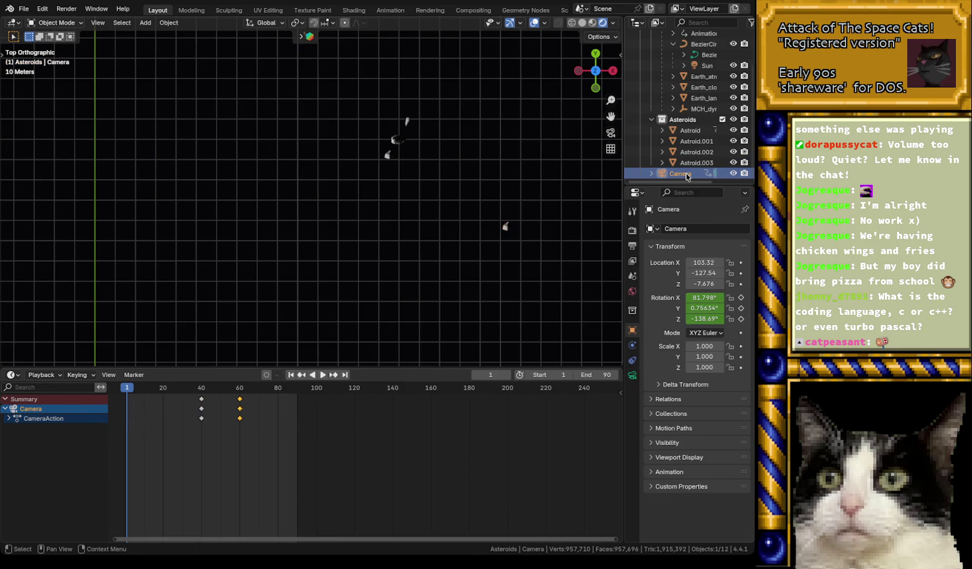
{"action": "scroll", "coordinate": [401, 193], "scroll_direction": "down", "scroll_amount": 1}
{"action": "scroll", "coordinate": [400, 192], "scroll_direction": "up", "scroll_amount": 2}
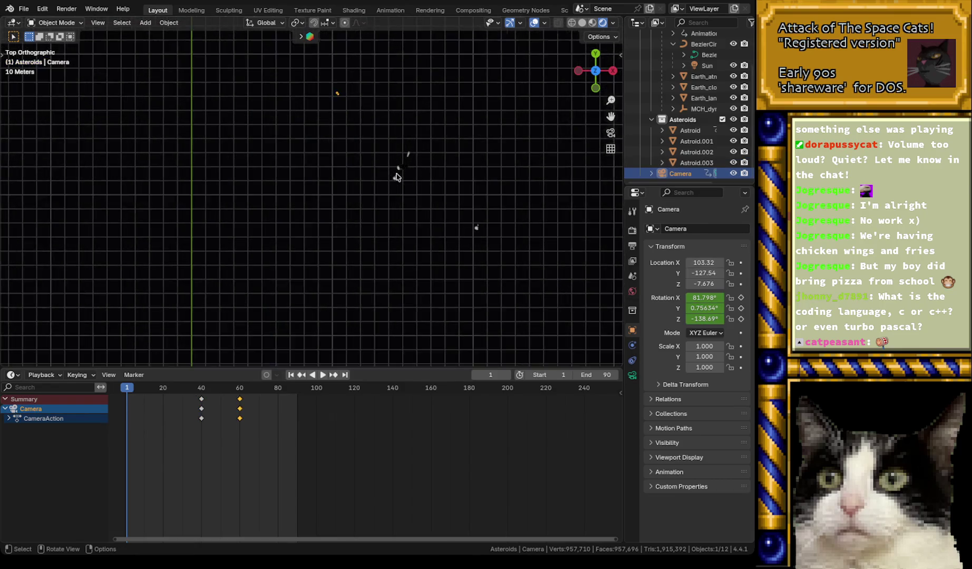
{"action": "scroll", "coordinate": [397, 178], "scroll_direction": "up", "scroll_amount": 1}
{"action": "scroll", "coordinate": [380, 171], "scroll_direction": "down", "scroll_amount": 2}
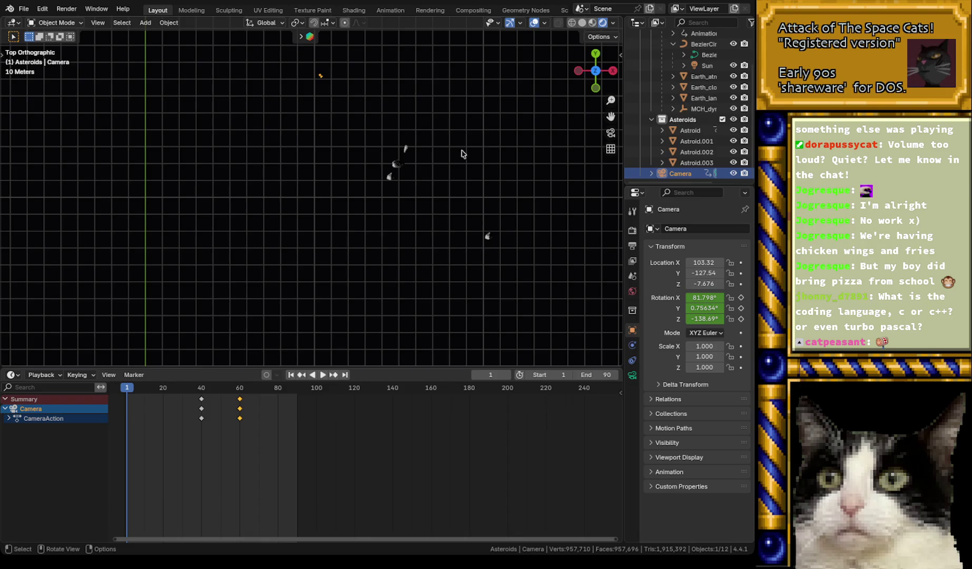
{"action": "left_click", "coordinate": [579, 73]}
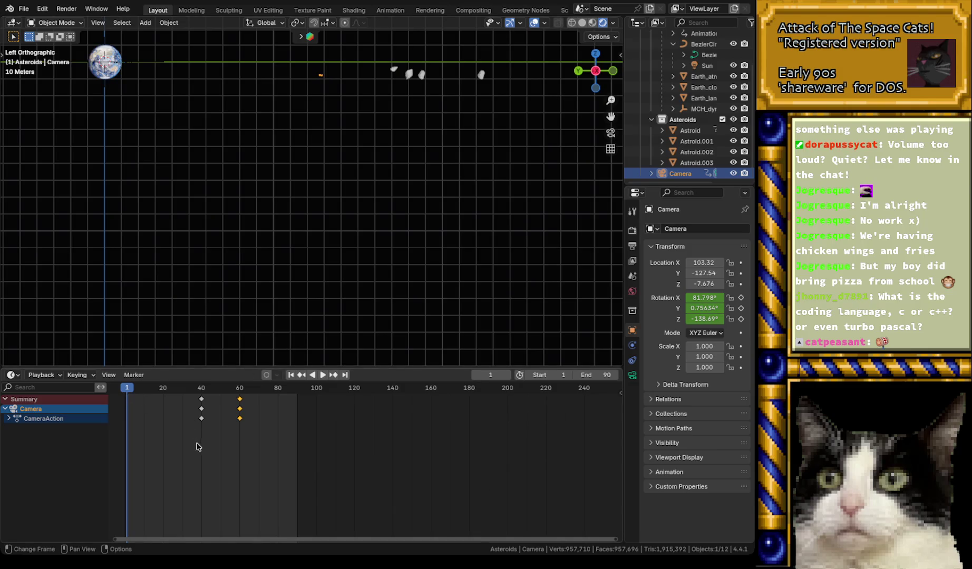
{"action": "left_click_drag", "start_coordinate": [197, 444], "coordinate": [215, 393]}
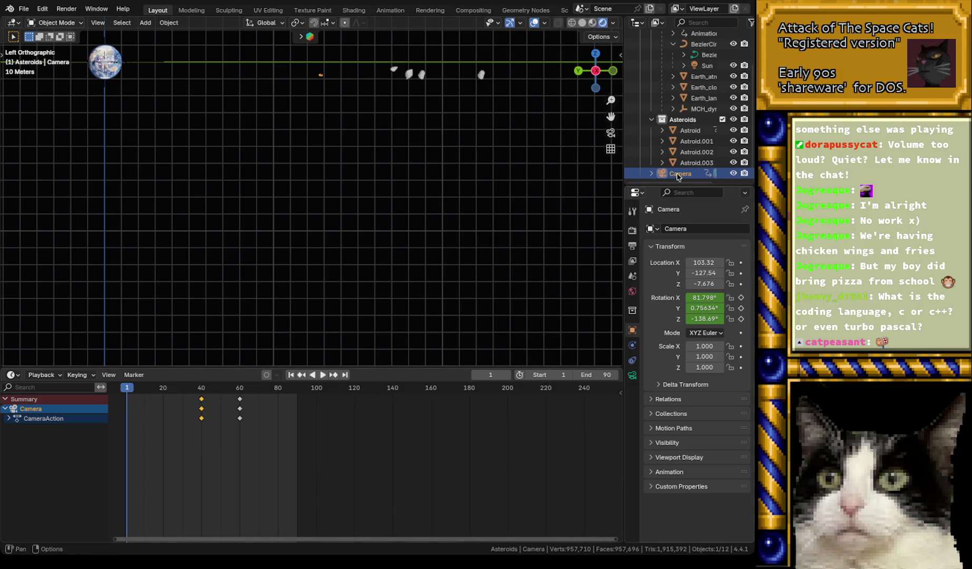
- Select Astroid.003 and delete its frame-37 keyframes
{"action": "left_click", "coordinate": [696, 162]}
{"action": "left_click_drag", "start_coordinate": [187, 440], "coordinate": [204, 393]}
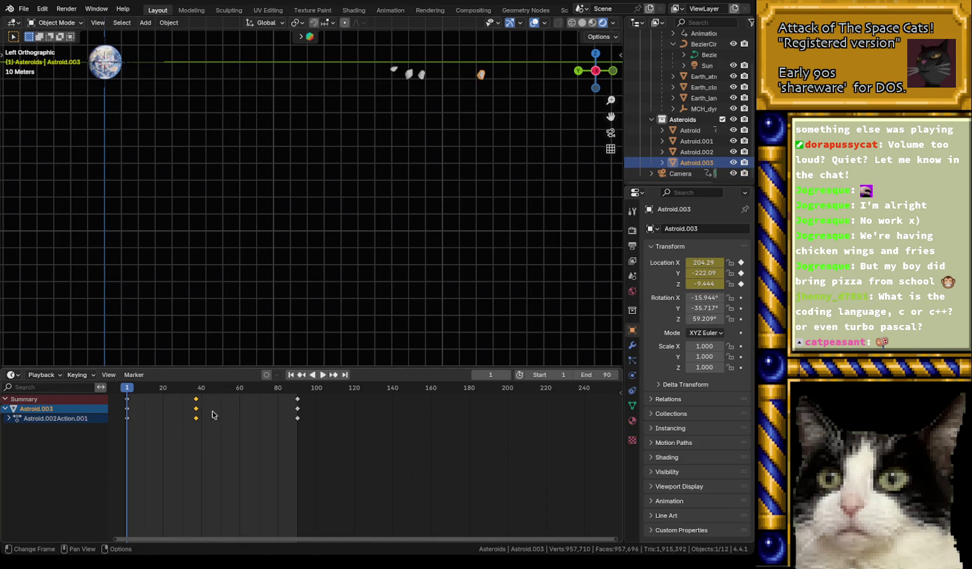
{"action": "key", "text": "x"}
{"action": "left_click", "coordinate": [220, 427]}
- Select the camera and play the animation to check the asteroid's motion
{"action": "left_click_drag", "start_coordinate": [123, 391], "coordinate": [135, 391]}
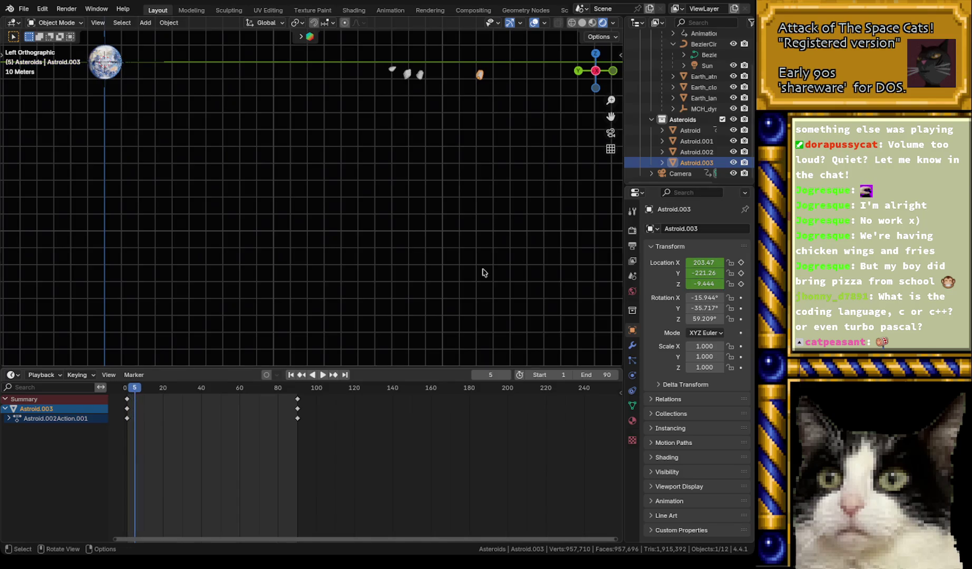
{"action": "left_click", "coordinate": [680, 174]}
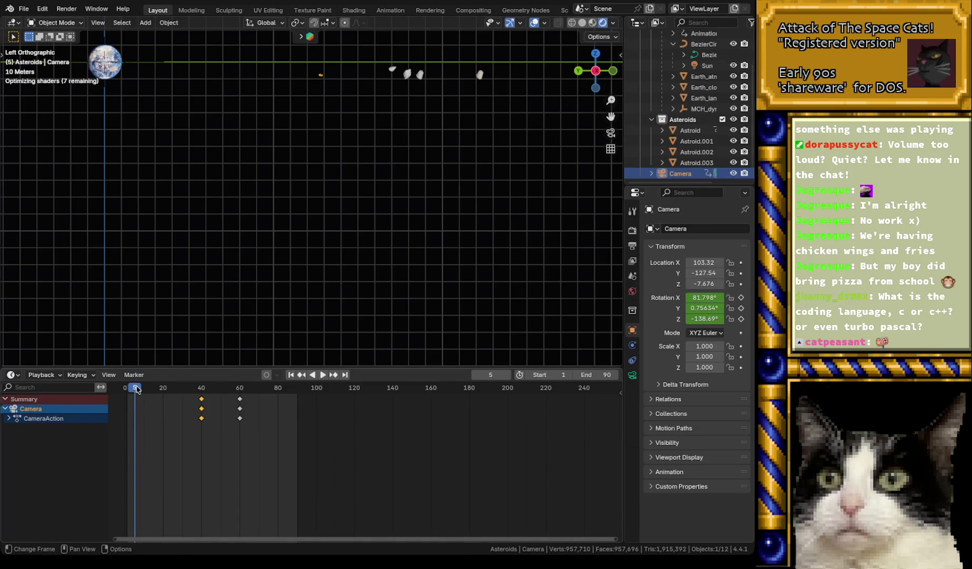
{"action": "key", "text": "space"}
{"action": "mouse_move", "coordinate": [197, 391]}
{"action": "left_mouse_down"}
{"action": "mouse_move", "coordinate": [236, 393]}
{"action": "mouse_move", "coordinate": [127, 400]}
{"action": "left_mouse_up"}
{"action": "key", "text": "space"}
- Replay the animation from the back and top views with the asteroids framed
{"action": "left_click_drag", "start_coordinate": [579, 71], "coordinate": [581, 73]}
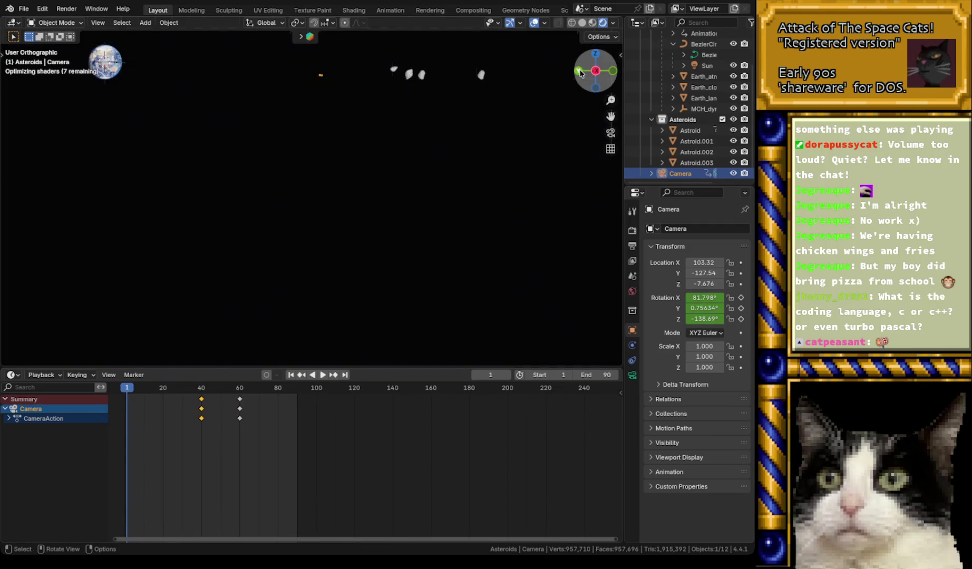
{"action": "left_click", "coordinate": [580, 72]}
{"action": "mouse_move", "coordinate": [234, 141]}
{"action": "middle_mouse_down", "text": "shift"}
{"action": "mouse_move", "coordinate": [301, 217]}
{"action": "mouse_move", "coordinate": [333, 202]}
{"action": "middle_mouse_up", "text": "shift"}
{"action": "scroll", "coordinate": [332, 202], "scroll_direction": "up", "scroll_amount": 3}
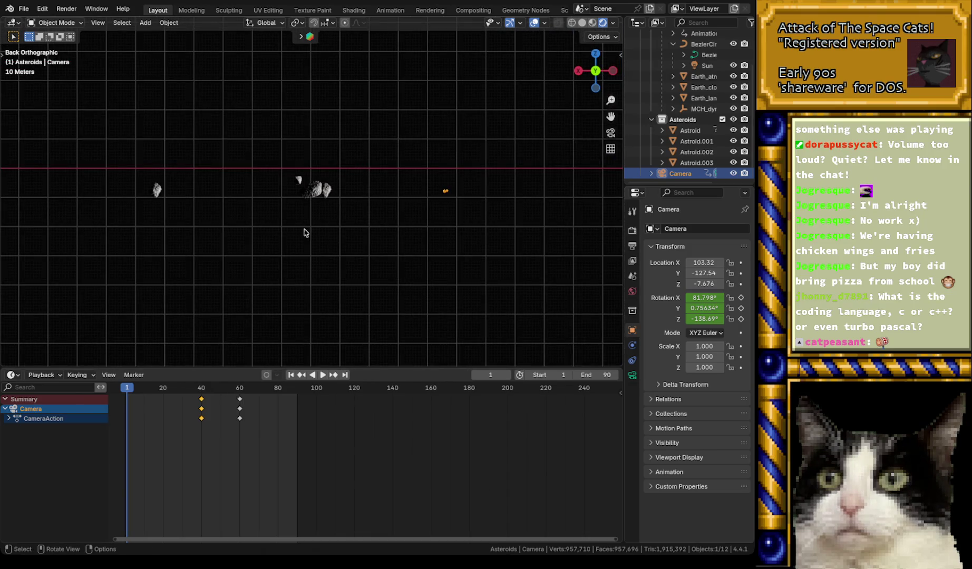
{"action": "key", "text": "space"}
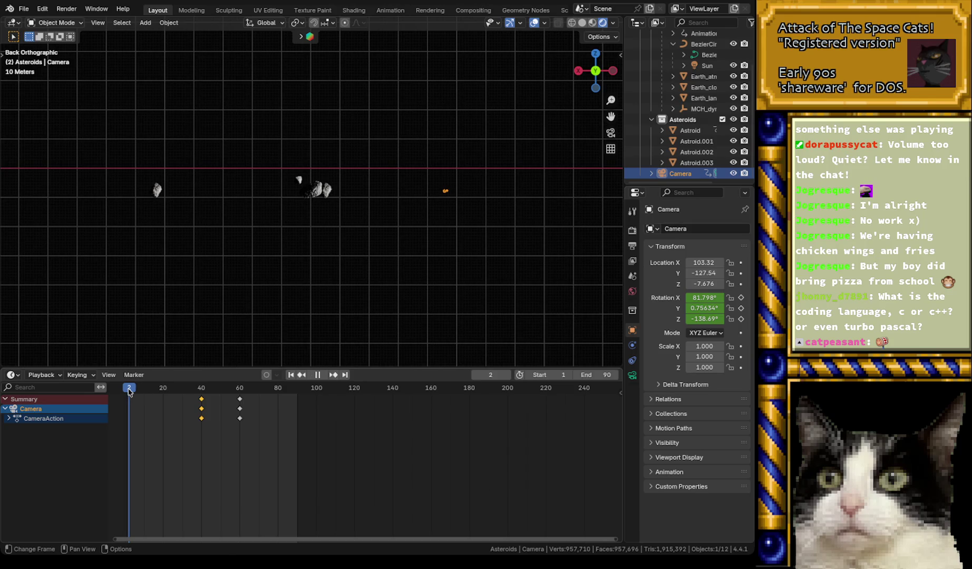
{"action": "mouse_move", "coordinate": [164, 396]}
{"action": "left_mouse_down"}
{"action": "mouse_move", "coordinate": [242, 400]}
{"action": "mouse_move", "coordinate": [127, 402]}
{"action": "left_mouse_up"}
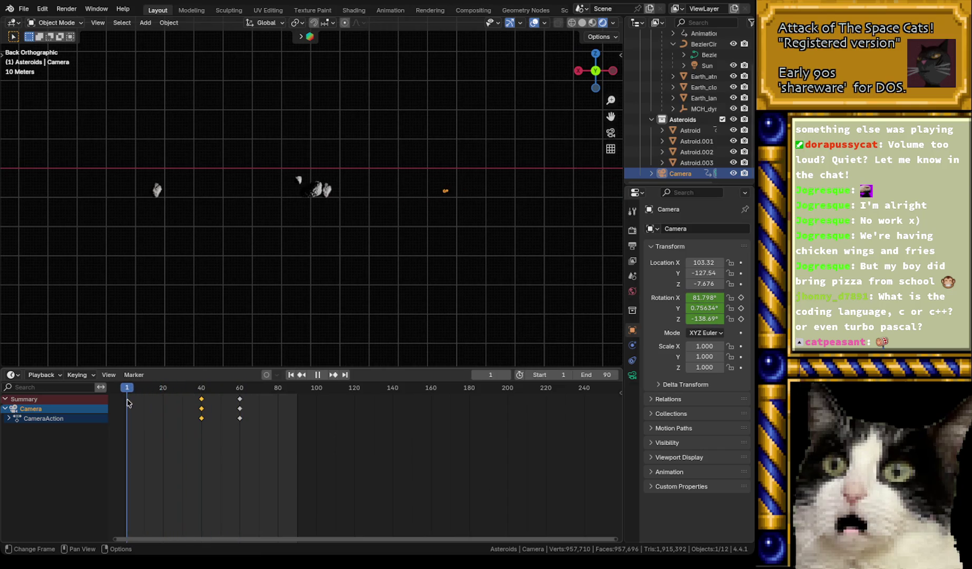
{"action": "key", "text": "space"}
{"action": "left_click", "coordinate": [596, 55]}
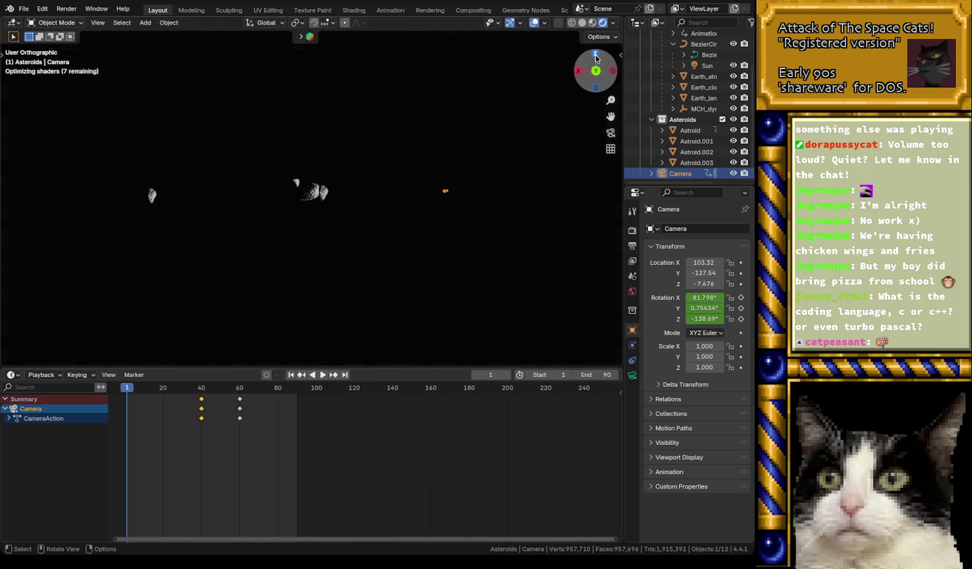
{"action": "middle_click_drag", "start_coordinate": [510, 226], "coordinate": [305, 98], "text": "shift"}
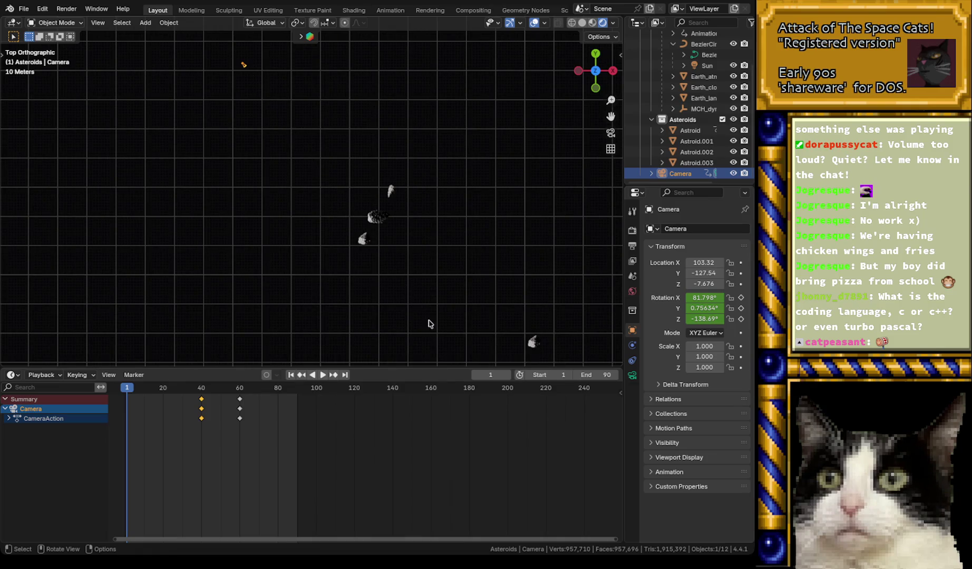
{"action": "scroll", "coordinate": [454, 292], "scroll_direction": "down", "scroll_amount": 1}
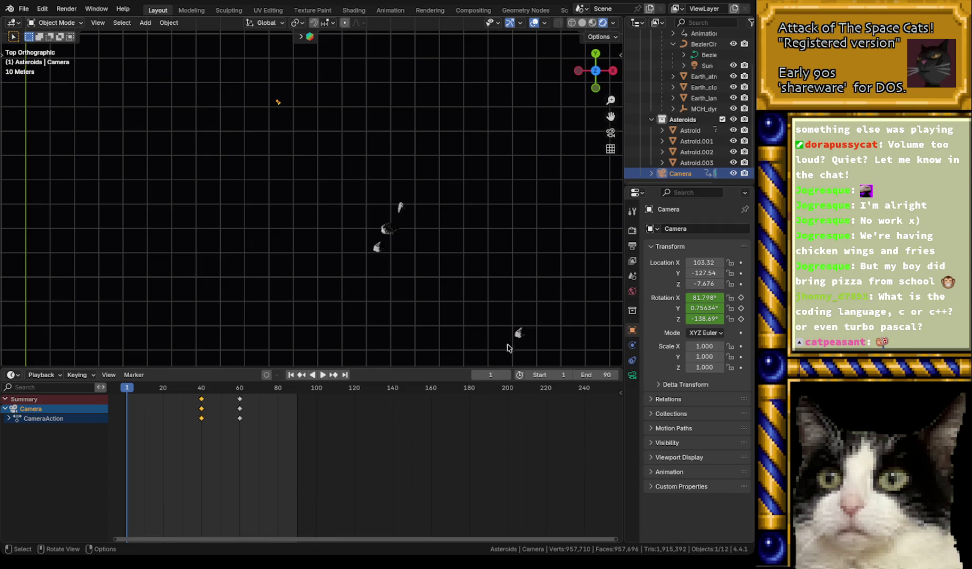
- Move Astroid.003 to X 183.44, Y -232.07 and keyframe its location at frame 1
{"action": "left_click", "coordinate": [526, 337]}
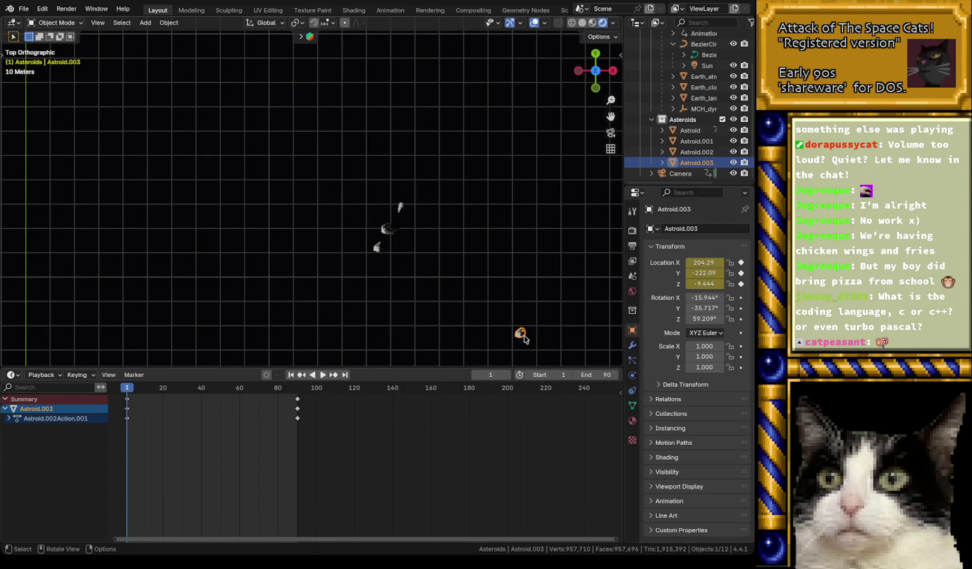
{"action": "left_click_drag", "start_coordinate": [516, 336], "coordinate": [459, 362]}
{"action": "left_click", "coordinate": [742, 263]}
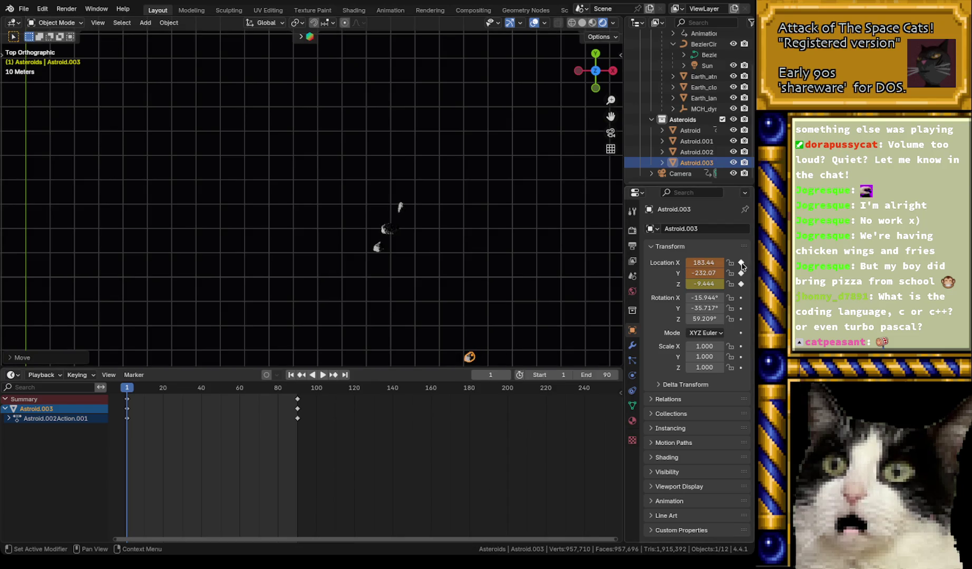
{"action": "left_click", "coordinate": [741, 262]}
{"action": "left_click", "coordinate": [742, 273]}
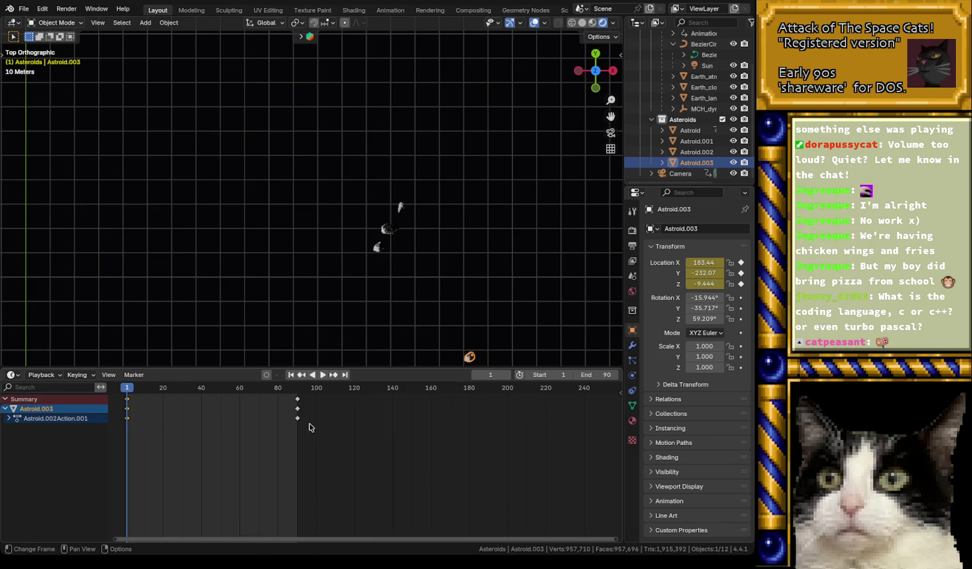
- Select the camera and play the animation through its frames
{"action": "scroll", "coordinate": [378, 209], "scroll_direction": "down", "scroll_amount": 3}
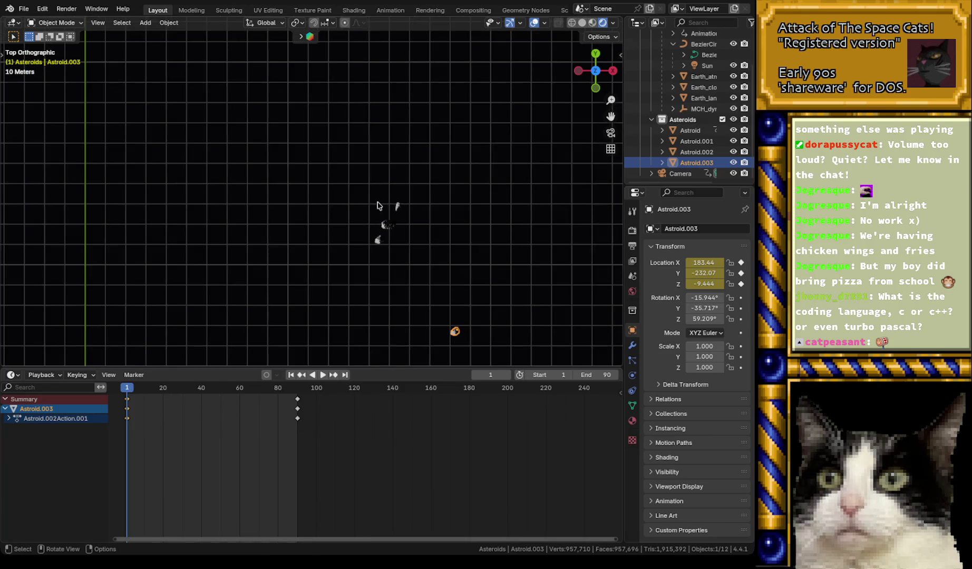
{"action": "scroll", "coordinate": [378, 207], "scroll_direction": "up", "scroll_amount": 1}
{"action": "left_click", "coordinate": [675, 175]}
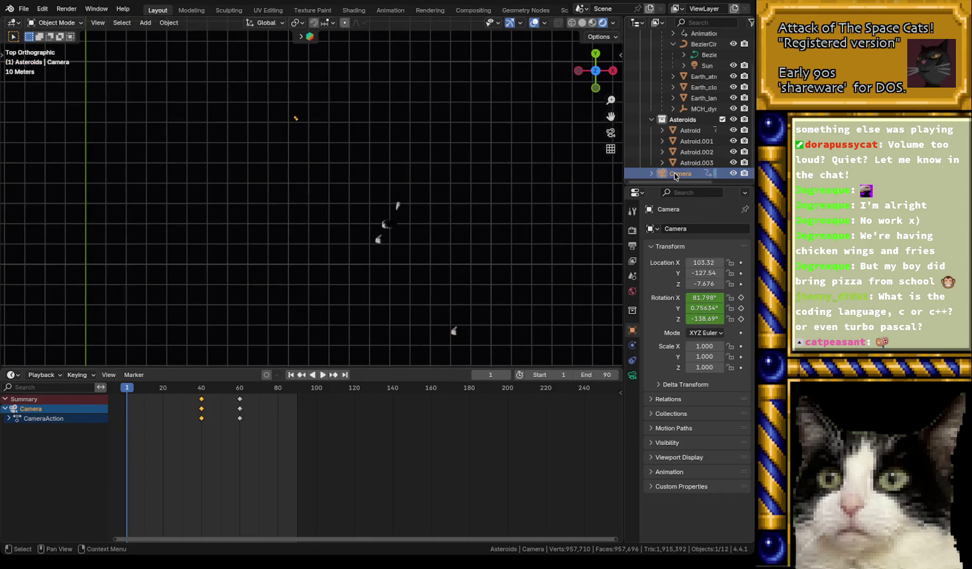
{"action": "key", "text": "space"}
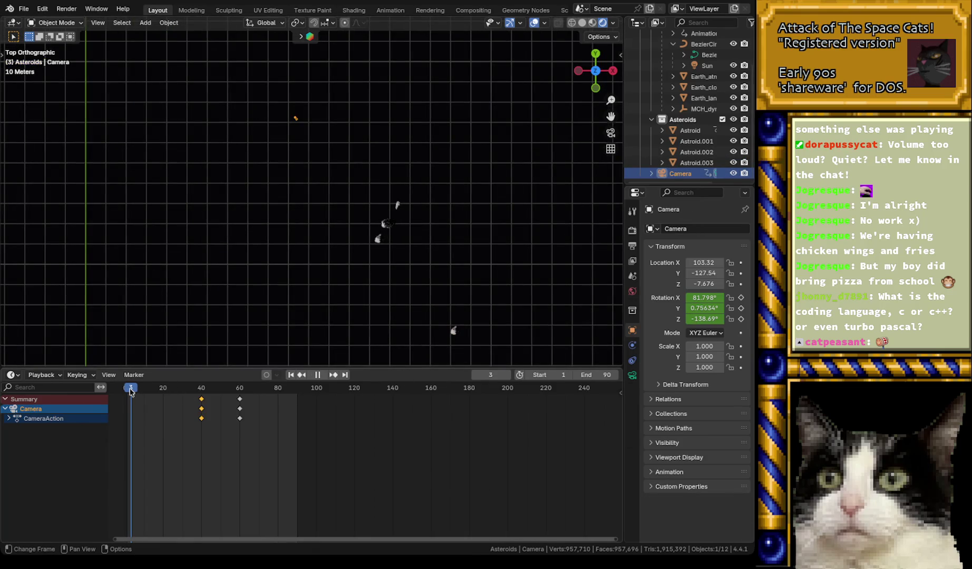
{"action": "mouse_move", "coordinate": [132, 392]}
{"action": "left_mouse_down"}
{"action": "mouse_move", "coordinate": [236, 392]}
{"action": "mouse_move", "coordinate": [169, 391]}
{"action": "left_mouse_up"}
- Look through the scene camera and replay the pass by the asteroid
{"action": "key", "text": "space"}
{"action": "key", "text": "KP_0"}
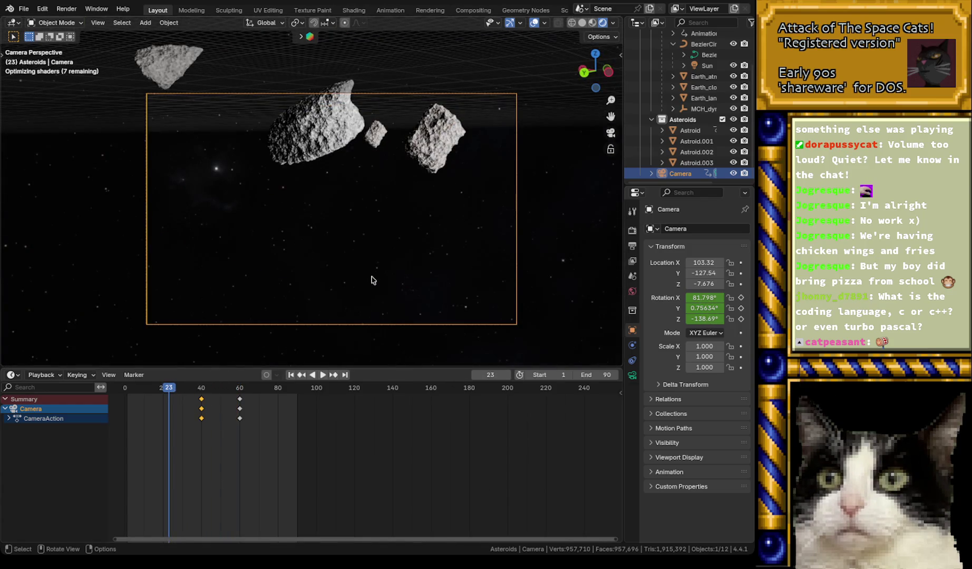
{"action": "left_click", "coordinate": [126, 389]}
{"action": "key", "text": "space"}
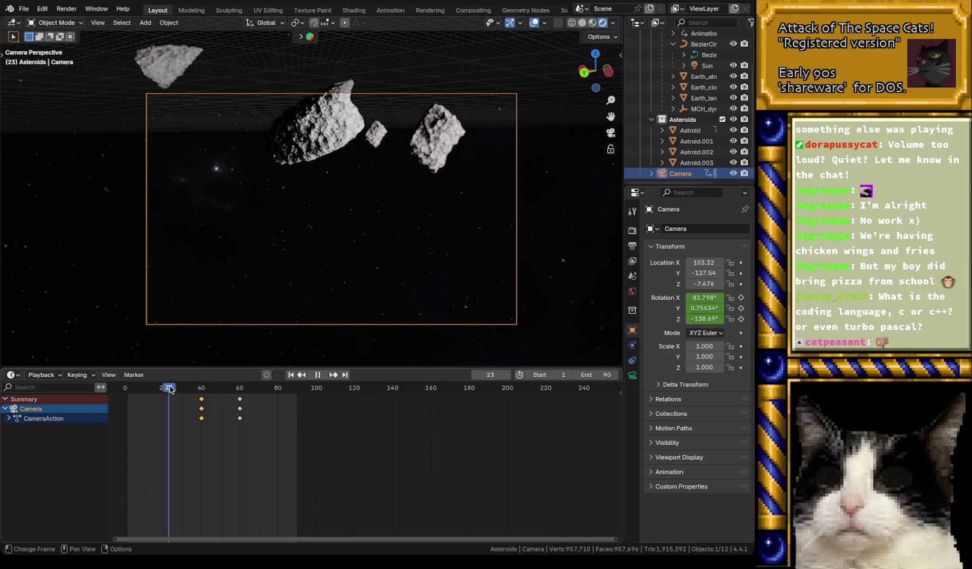
{"action": "mouse_move", "coordinate": [189, 388]}
{"action": "left_mouse_down"}
{"action": "mouse_move", "coordinate": [212, 388]}
{"action": "mouse_move", "coordinate": [190, 390]}
{"action": "left_mouse_up"}
- Slide the camera's frame-40 keyframes to frame 33 and scrub to frame 60
{"action": "mouse_move", "coordinate": [213, 444]}
{"action": "left_mouse_down"}
{"action": "mouse_move", "coordinate": [195, 391]}
{"action": "mouse_move", "coordinate": [189, 404]}
{"action": "left_mouse_up"}
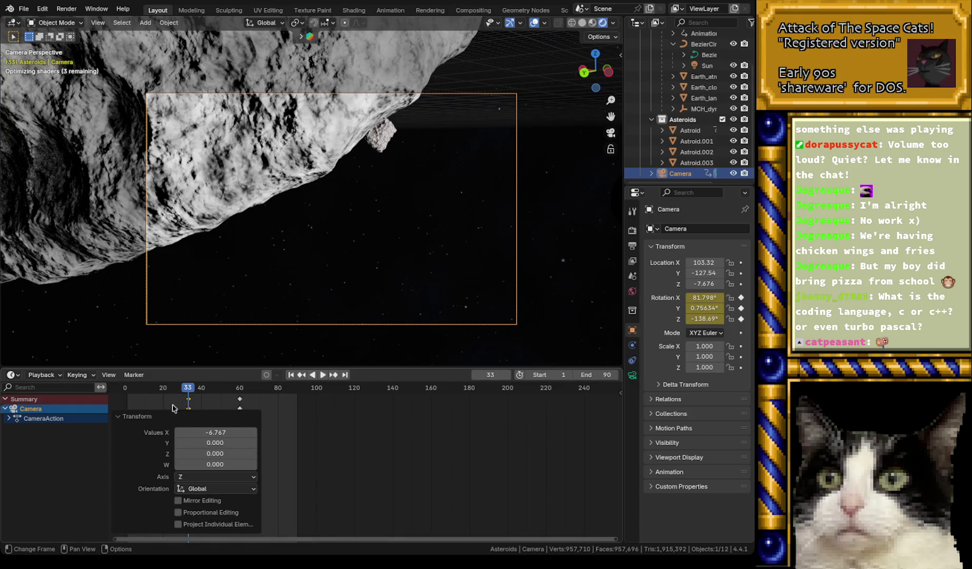
{"action": "left_click", "coordinate": [206, 408]}
{"action": "key", "text": "space"}
{"action": "mouse_move", "coordinate": [189, 390]}
{"action": "left_mouse_down"}
{"action": "mouse_move", "coordinate": [159, 390]}
{"action": "mouse_move", "coordinate": [231, 391]}
{"action": "left_mouse_up"}
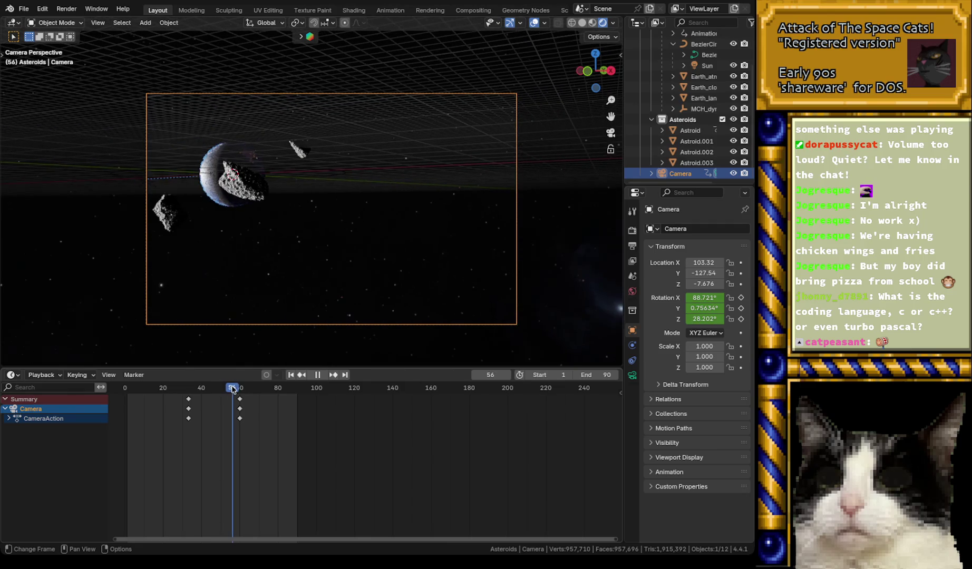
{"action": "left_click_drag", "start_coordinate": [232, 389], "coordinate": [239, 389]}
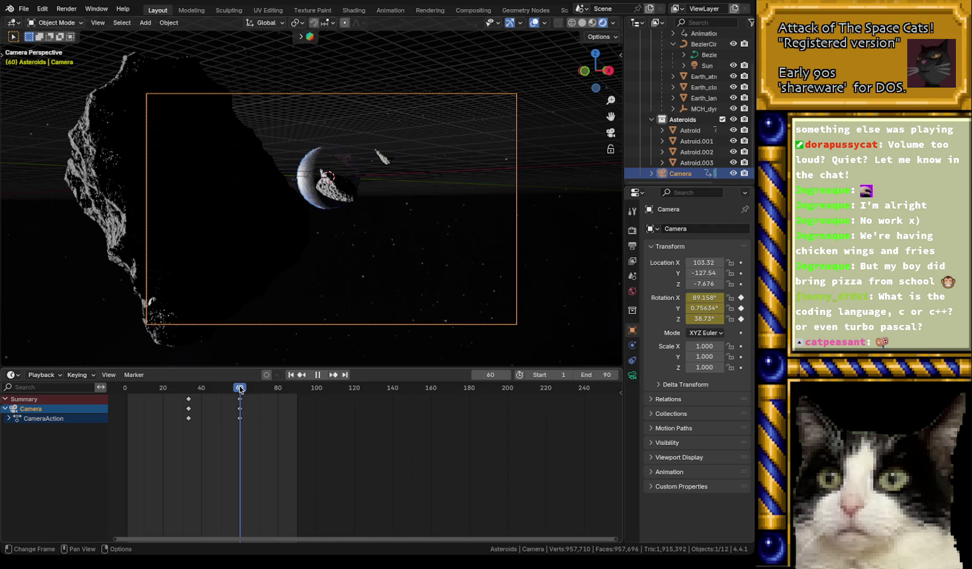
{"action": "left_click_drag", "start_coordinate": [240, 390], "coordinate": [240, 389]}
- Select Astroid.003 and shift its frame-90 keyframes later in time
{"action": "left_click", "coordinate": [694, 164]}
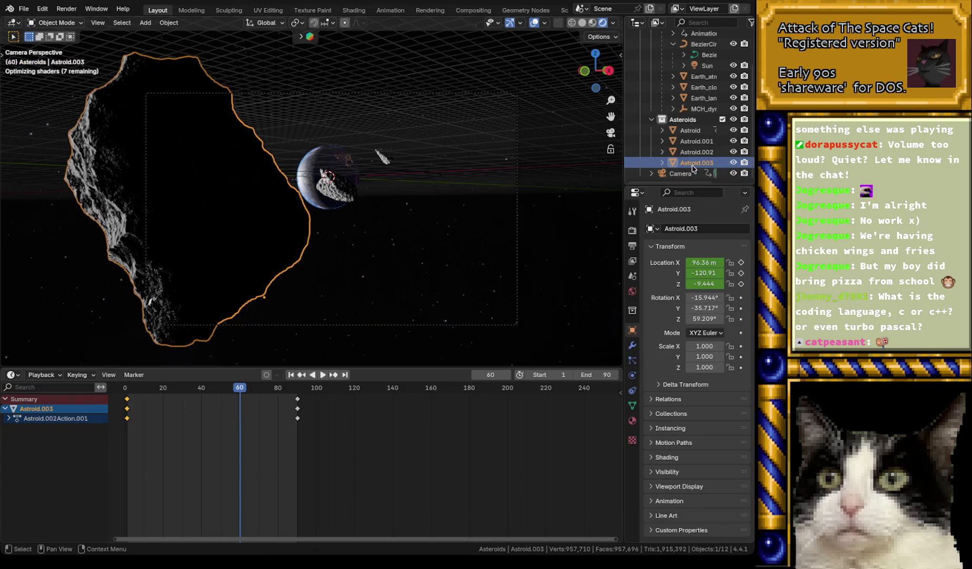
{"action": "mouse_move", "coordinate": [340, 459]}
{"action": "left_mouse_down"}
{"action": "mouse_move", "coordinate": [308, 404]}
{"action": "mouse_move", "coordinate": [289, 392]}
{"action": "mouse_move", "coordinate": [332, 401]}
{"action": "left_mouse_up"}
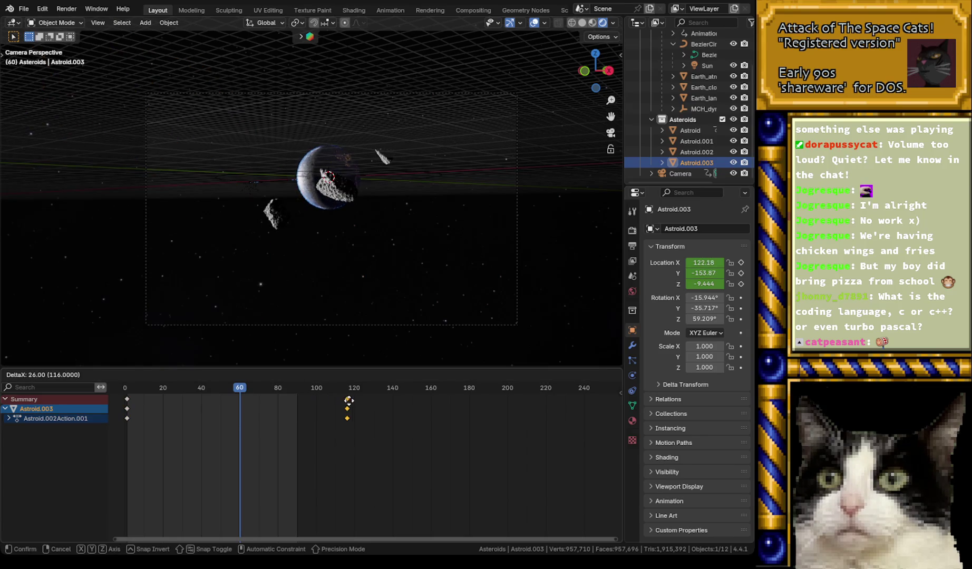
{"action": "mouse_move", "coordinate": [311, 404]}
{"action": "left_mouse_down"}
{"action": "mouse_move", "coordinate": [300, 403]}
{"action": "mouse_move", "coordinate": [319, 407]}
{"action": "left_mouse_up"}
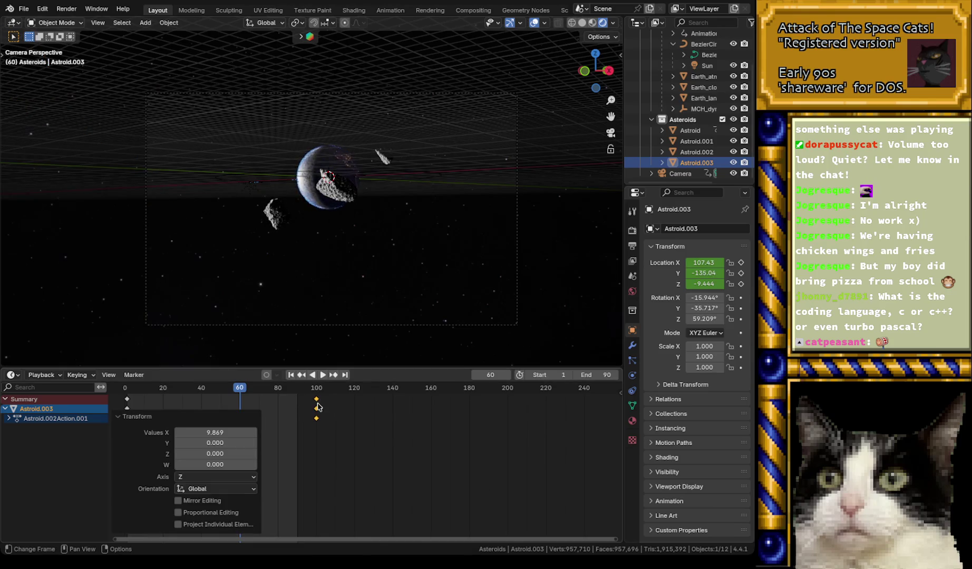
- Select the camera and review the shot around frames 34 and 60
{"action": "left_click", "coordinate": [680, 173]}
{"action": "mouse_move", "coordinate": [245, 391]}
{"action": "left_mouse_down"}
{"action": "mouse_move", "coordinate": [185, 393]}
{"action": "mouse_move", "coordinate": [240, 395]}
{"action": "left_mouse_up"}
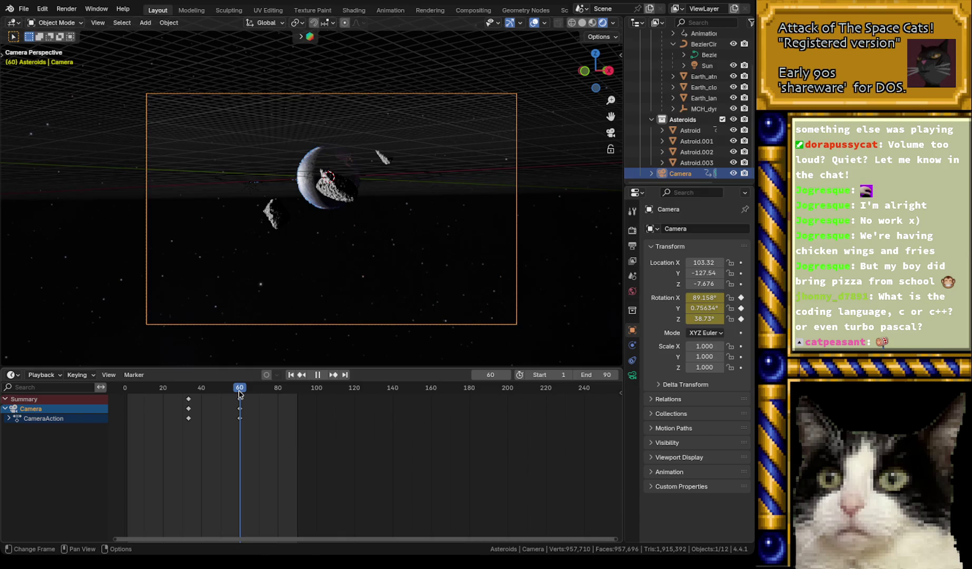
{"action": "mouse_move", "coordinate": [240, 394]}
{"action": "left_mouse_down"}
{"action": "mouse_move", "coordinate": [327, 395]}
{"action": "mouse_move", "coordinate": [240, 402]}
{"action": "left_mouse_up"}
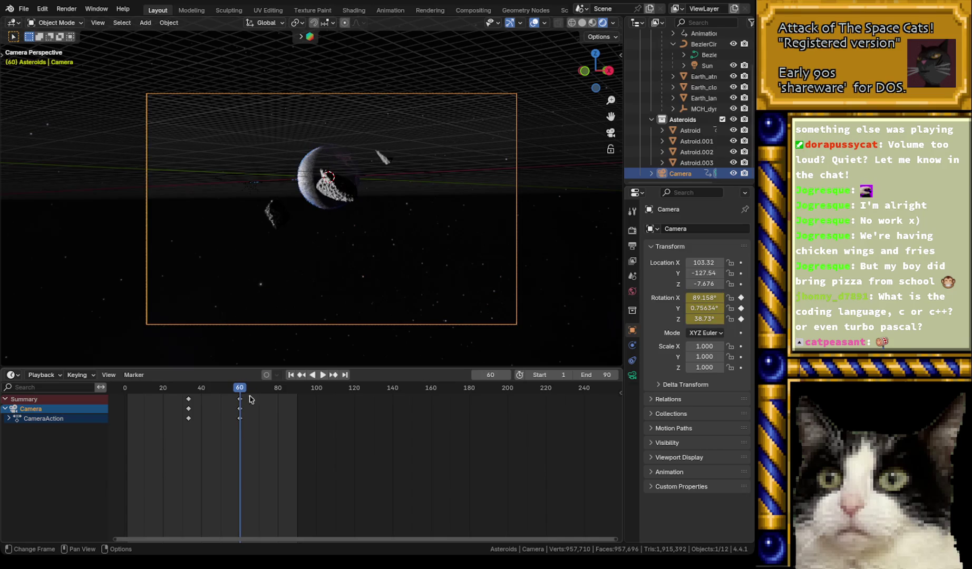
{"action": "key", "text": "space"}
{"action": "mouse_move", "coordinate": [240, 390]}
{"action": "left_mouse_down"}
{"action": "mouse_move", "coordinate": [209, 393]}
{"action": "mouse_move", "coordinate": [269, 398]}
{"action": "mouse_move", "coordinate": [235, 390]}
{"action": "mouse_move", "coordinate": [251, 390]}
{"action": "left_mouse_up"}
- Move Astroid.003's frame-100 keyframes to frame 119 and rewind to the first frame
{"action": "left_click", "coordinate": [689, 165]}
{"action": "mouse_move", "coordinate": [358, 451]}
{"action": "left_mouse_down"}
{"action": "mouse_move", "coordinate": [310, 390]}
{"action": "mouse_move", "coordinate": [256, 391]}
{"action": "mouse_move", "coordinate": [352, 403]}
{"action": "left_mouse_up"}
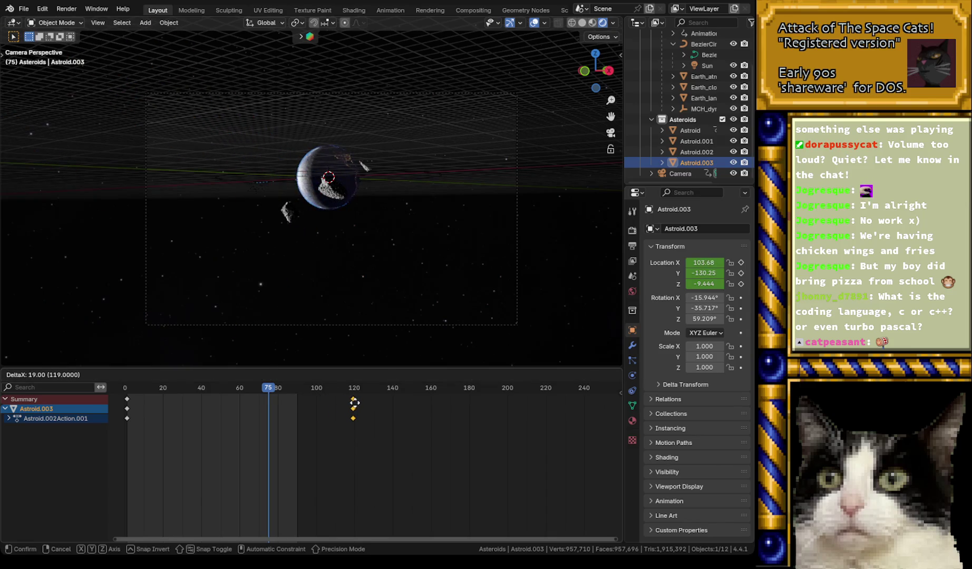
{"action": "left_click", "coordinate": [354, 403]}
{"action": "left_click", "coordinate": [680, 173]}
{"action": "mouse_move", "coordinate": [156, 390]}
{"action": "left_mouse_down"}
{"action": "mouse_move", "coordinate": [127, 394]}
{"action": "mouse_move", "coordinate": [277, 403]}
{"action": "left_mouse_up"}
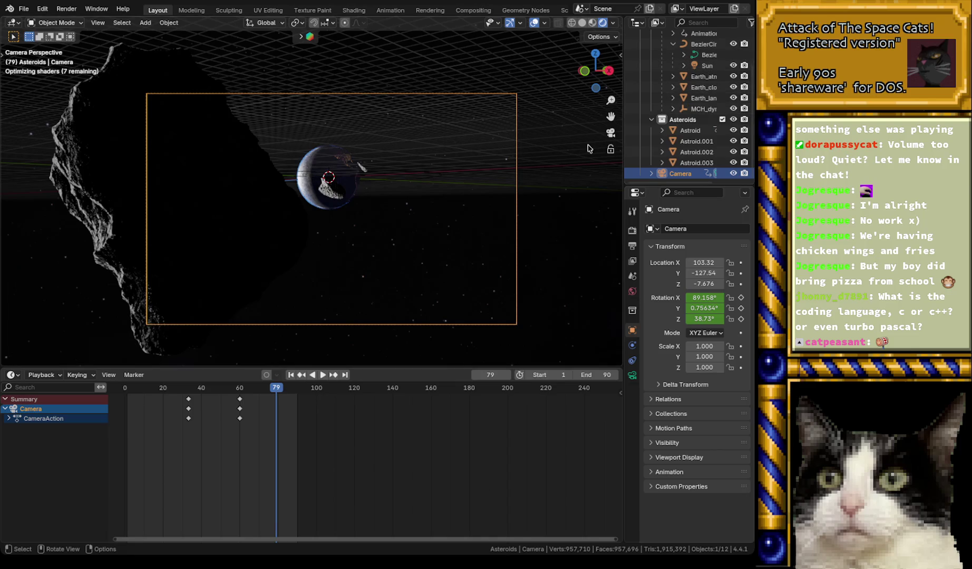
{"action": "left_click", "coordinate": [708, 55]}
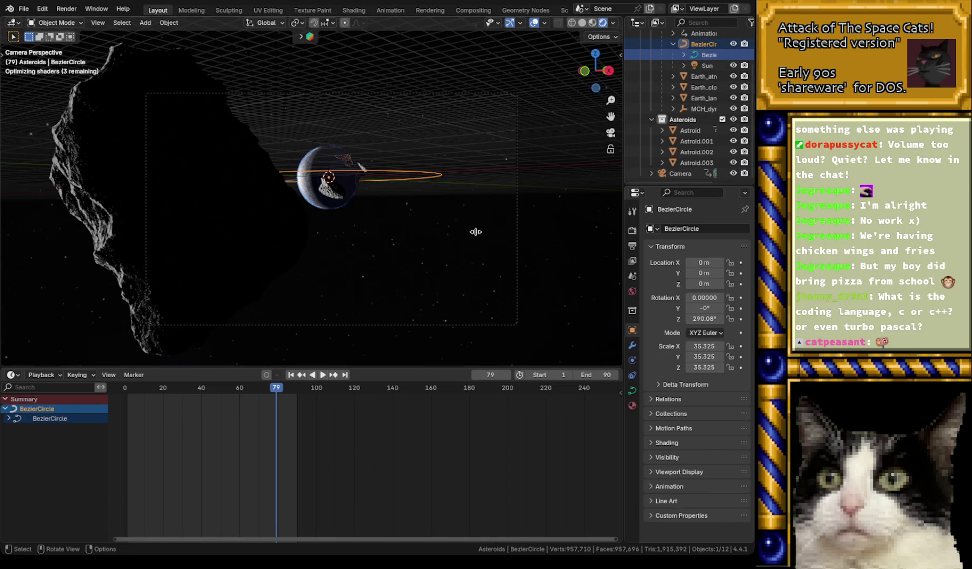
- Rotate the BezierCircle around Z to 187.79°
{"action": "key", "text": "r"}
{"action": "key", "text": "z"}
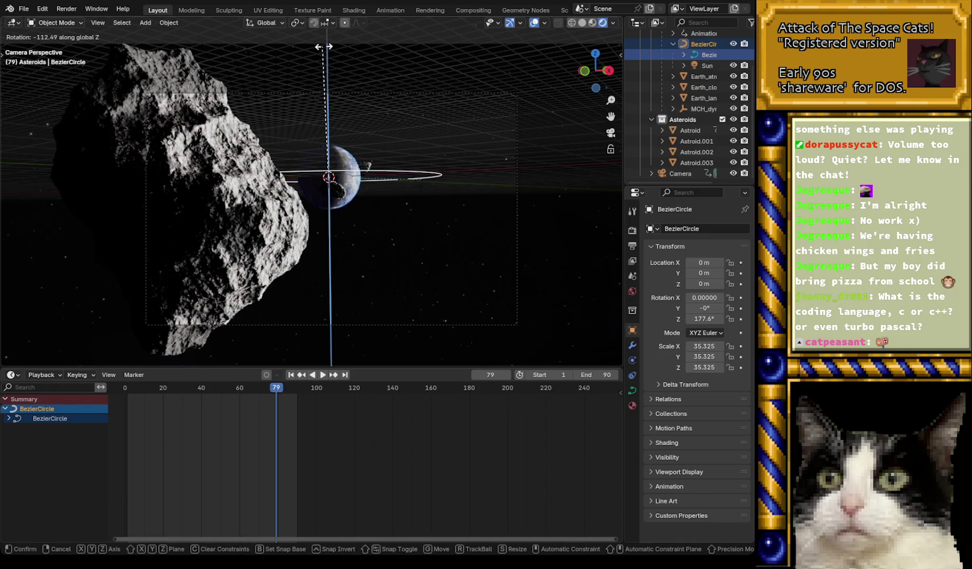
{"action": "left_click", "coordinate": [346, 51]}
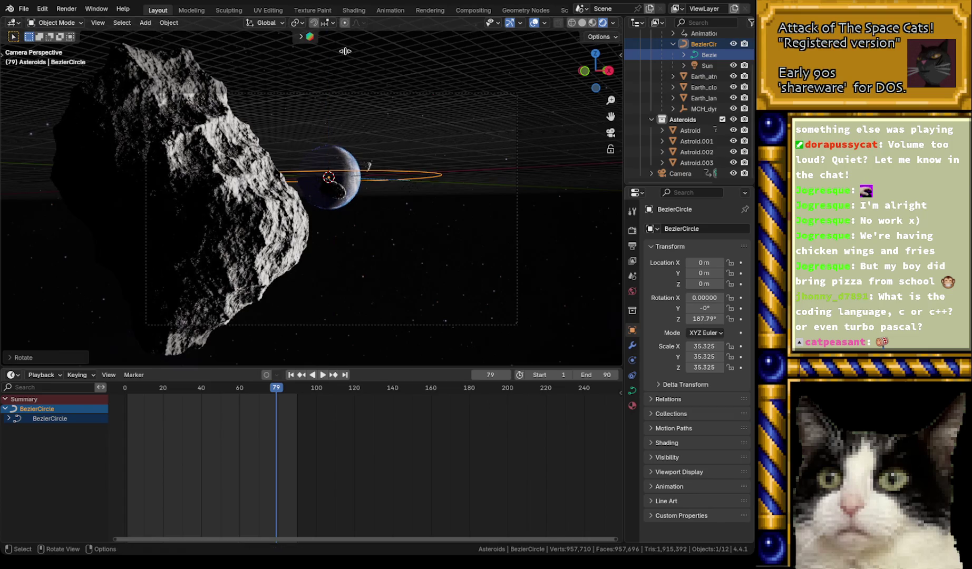
- Play the animation from the start, stop near frame 75, and select the camera
{"action": "left_click", "coordinate": [126, 390]}
{"action": "key", "text": "space"}
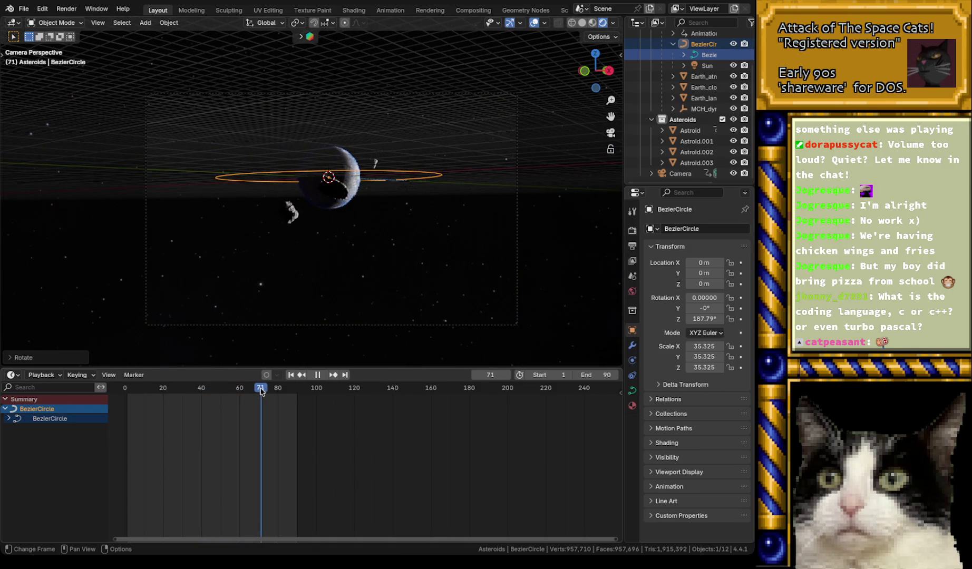
{"action": "left_click_drag", "start_coordinate": [277, 391], "coordinate": [271, 394]}
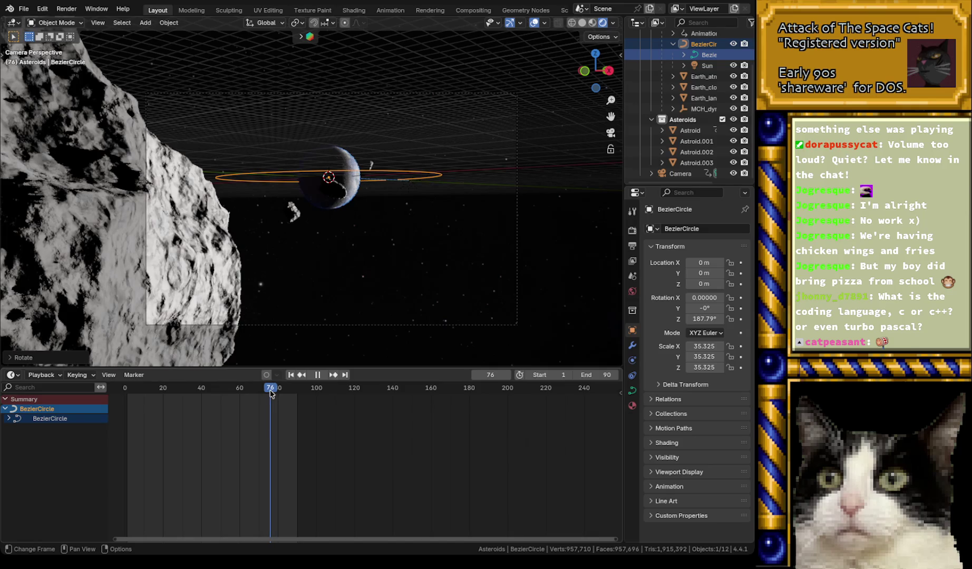
{"action": "key", "text": "space"}
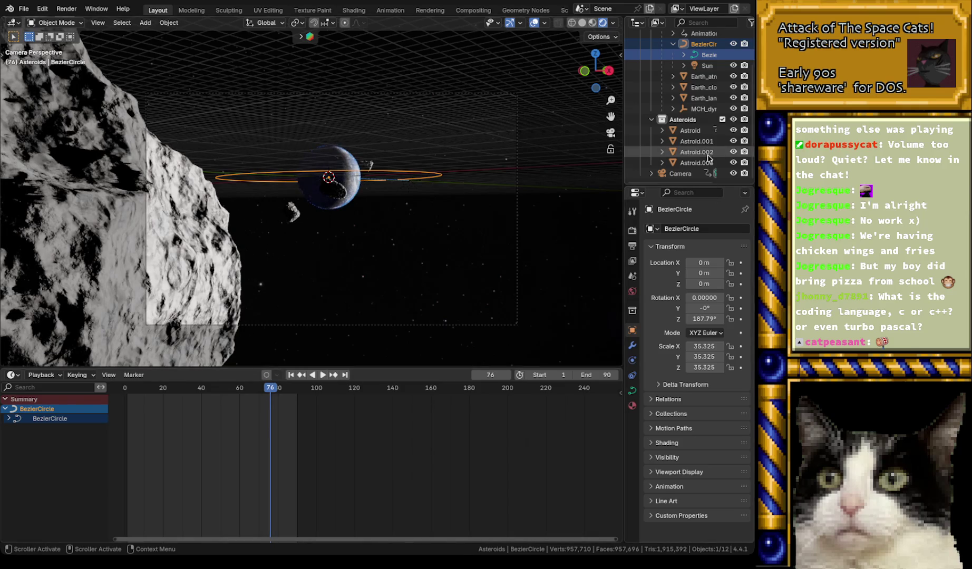
{"action": "left_click", "coordinate": [683, 174]}
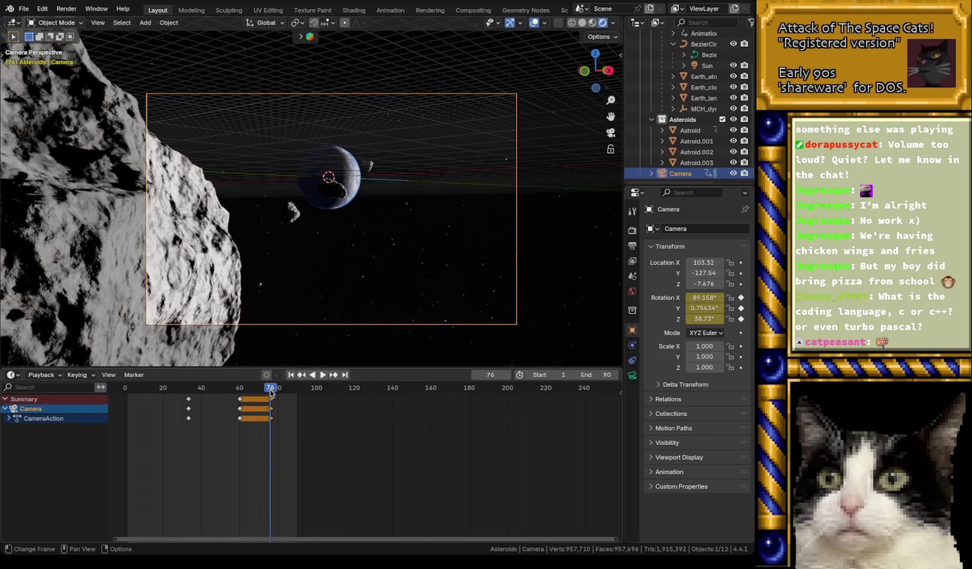
- At frame 90, turn and tilt the camera toward starfield and key rotation 70.381°, 0.756°, 24.798°
{"action": "left_click_drag", "start_coordinate": [271, 393], "coordinate": [299, 393]}
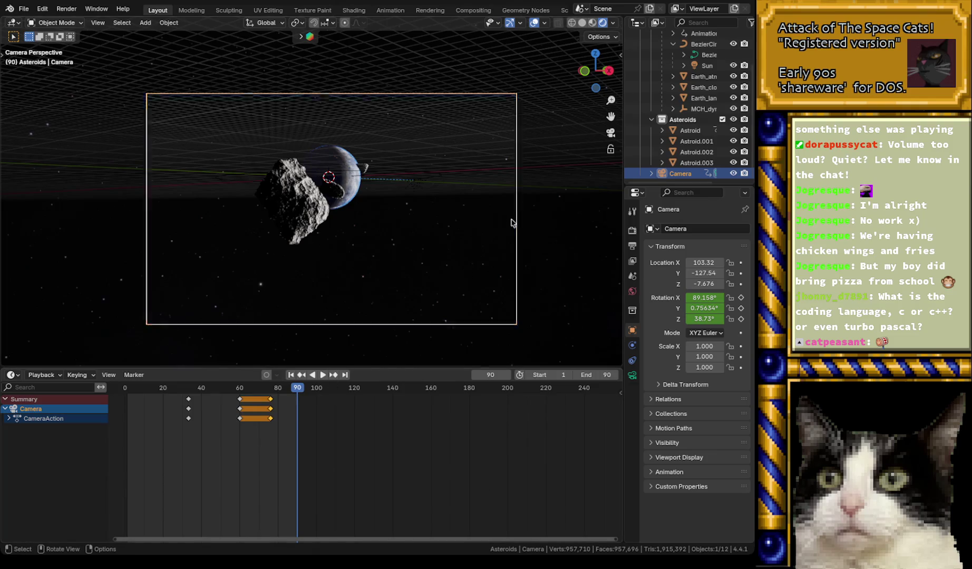
{"action": "key", "text": "r"}
{"action": "key", "text": "z"}
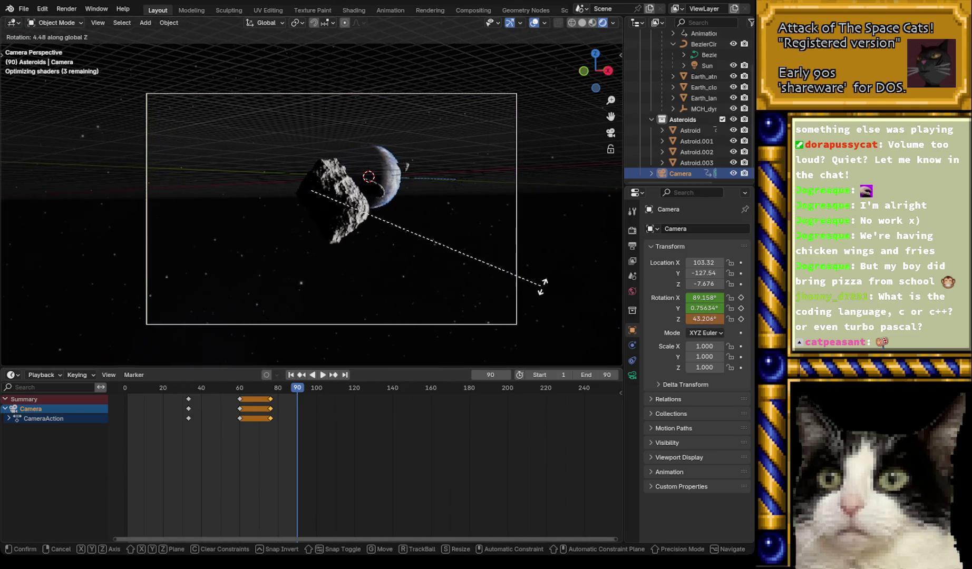
{"action": "left_click", "coordinate": [562, 220]}
{"action": "key", "text": "r"}
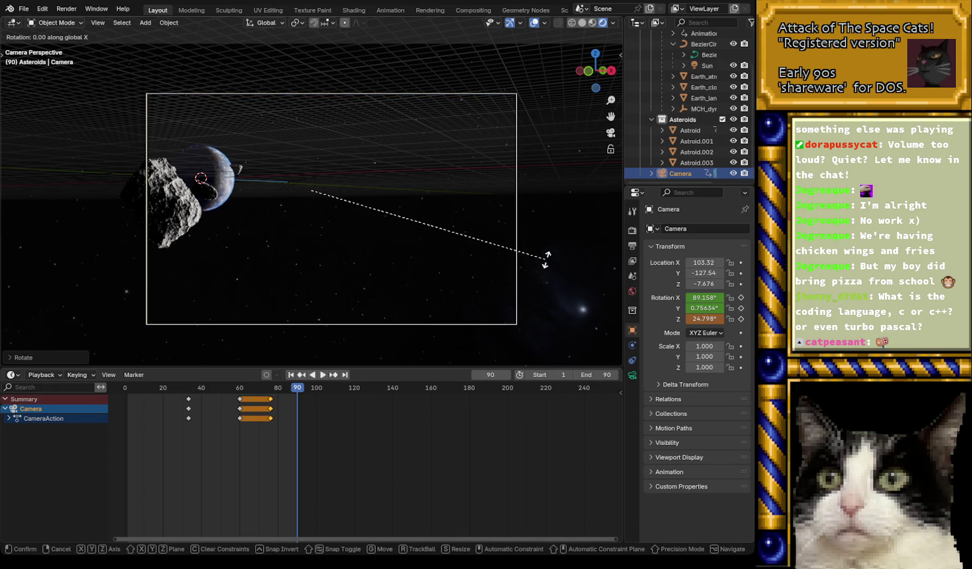
{"action": "key", "text": "x"}
{"action": "key", "text": "x"}
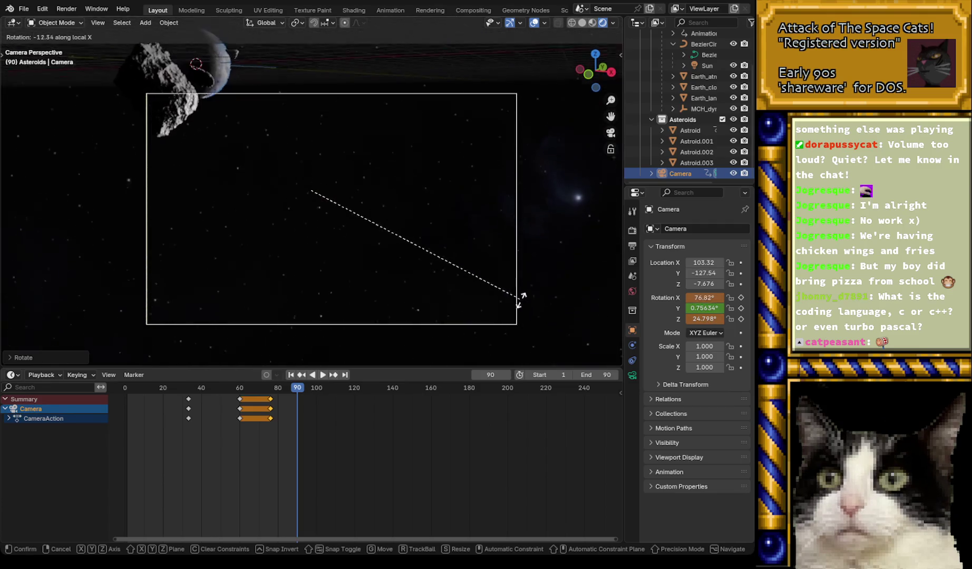
{"action": "left_click", "coordinate": [503, 316]}
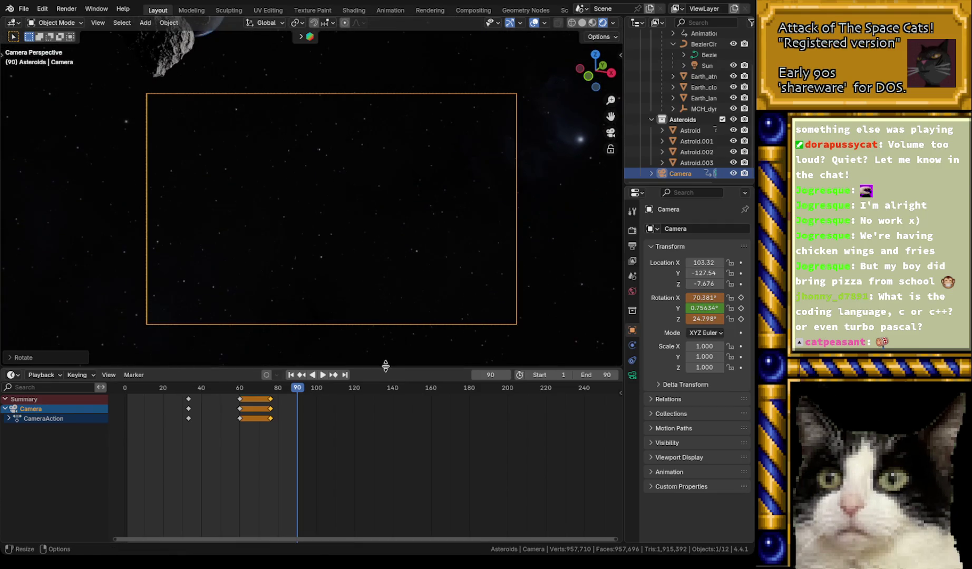
{"action": "left_click", "coordinate": [741, 319]}
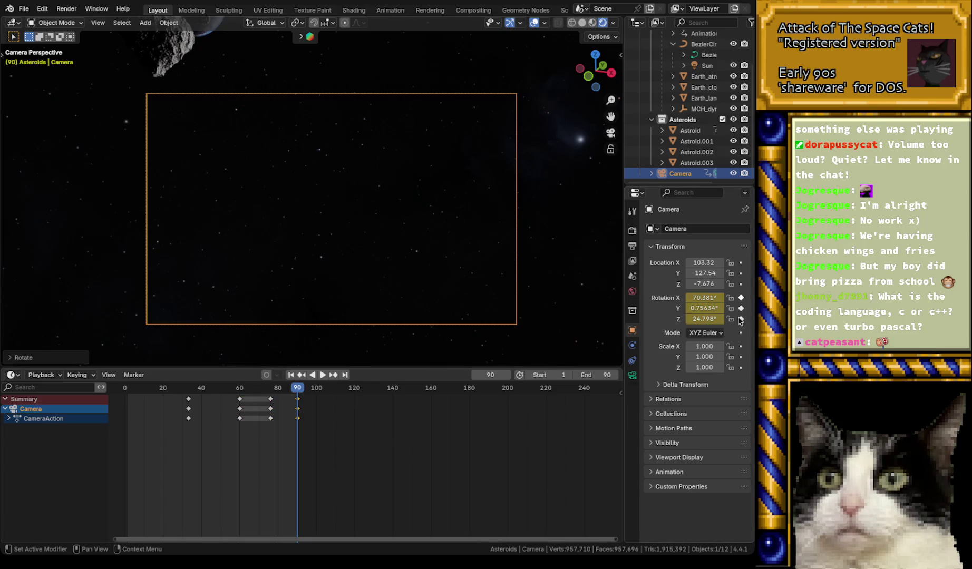
- Replay the end of the animation around frame 80
{"action": "left_click", "coordinate": [240, 389]}
{"action": "key", "text": "space"}
{"action": "left_click_drag", "start_coordinate": [263, 389], "coordinate": [298, 390]}
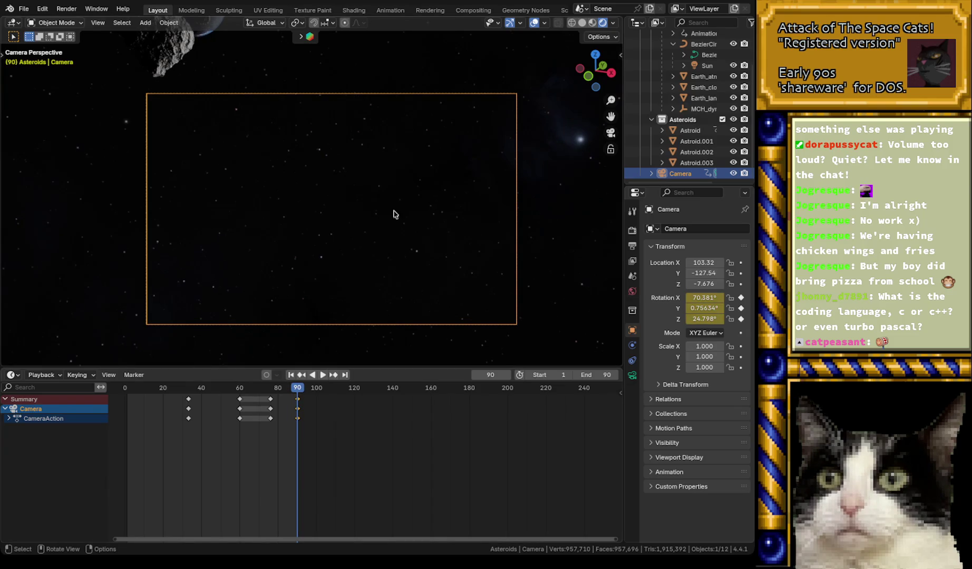
- Re-key the frame-90 camera Z rotation at -1.4249°, review it, and save
{"action": "key", "text": "r"}
{"action": "key", "text": "z"}
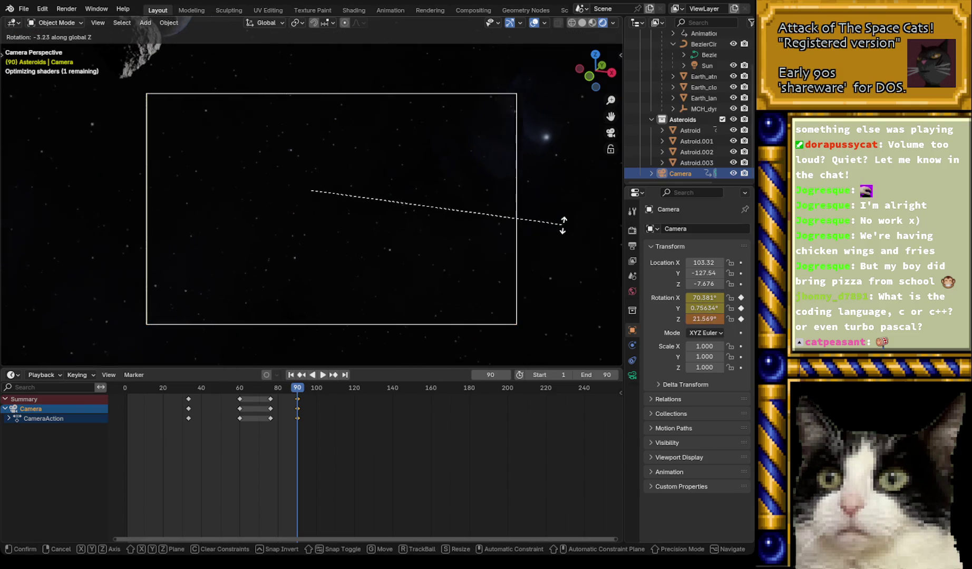
{"action": "left_click", "coordinate": [516, 303]}
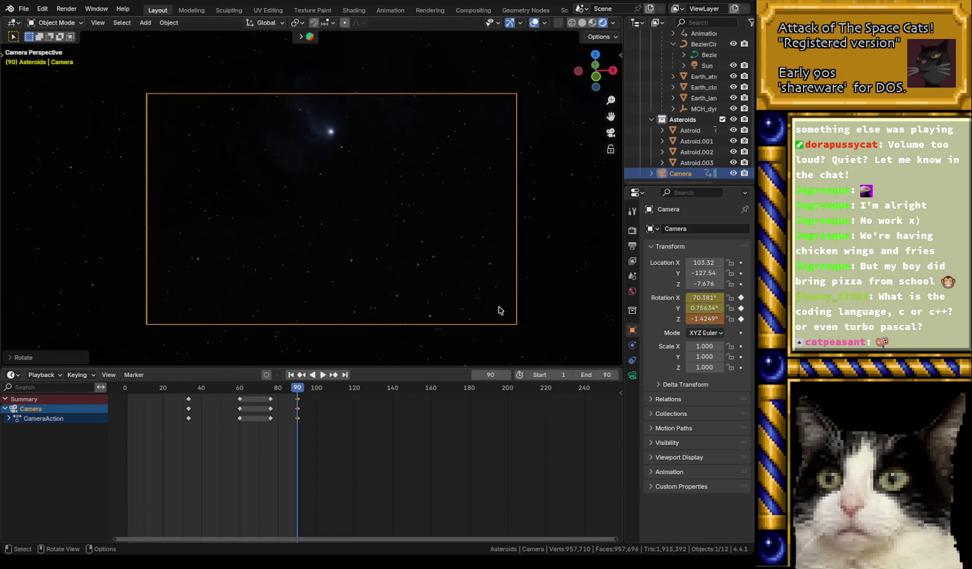
{"action": "left_click", "coordinate": [741, 319]}
{"action": "left_click_drag", "start_coordinate": [225, 391], "coordinate": [298, 391]}
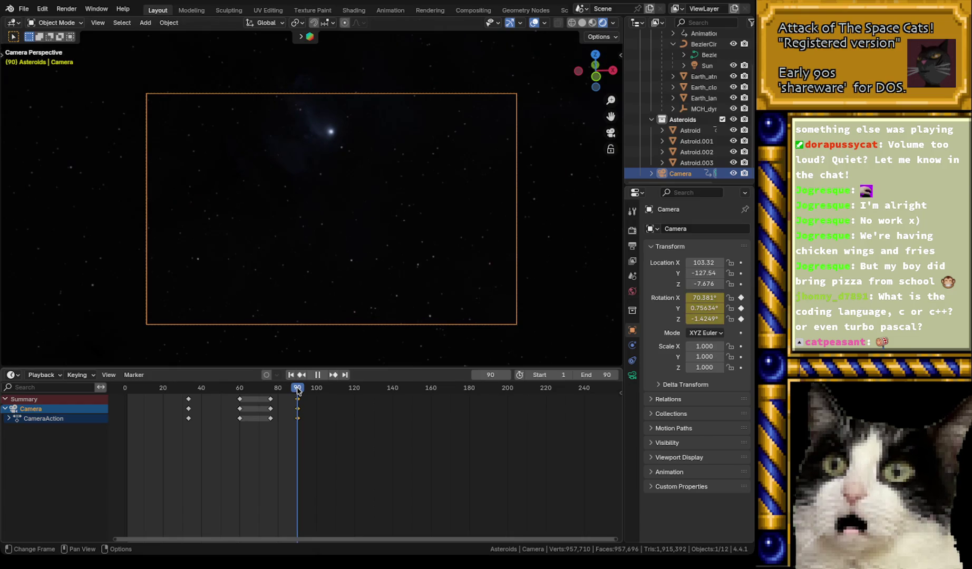
{"action": "key", "text": "space"}
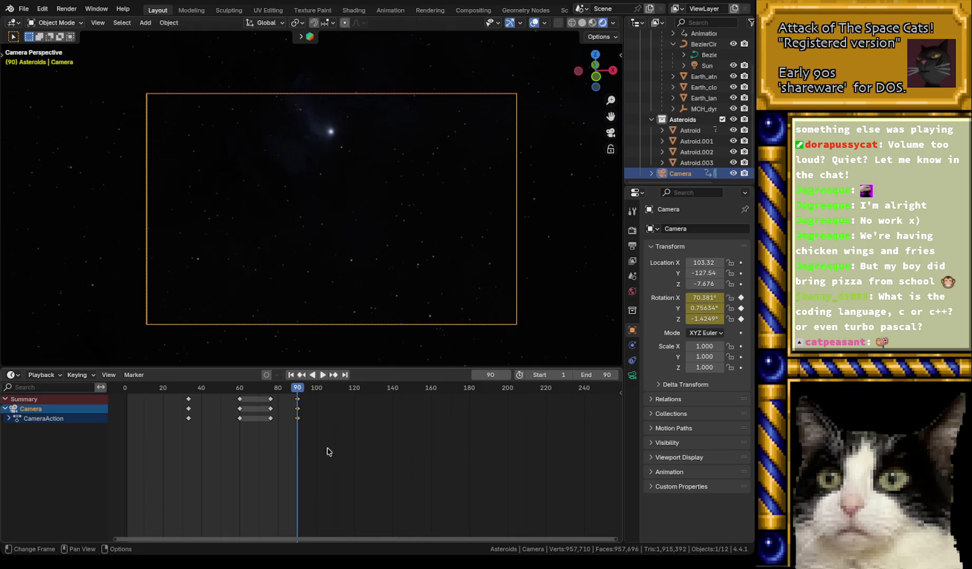
{"action": "key", "text": "ctrl+s"}
- Key the camera's starting rotation at frame 1 and save intro2.blend
{"action": "key", "text": "space"}
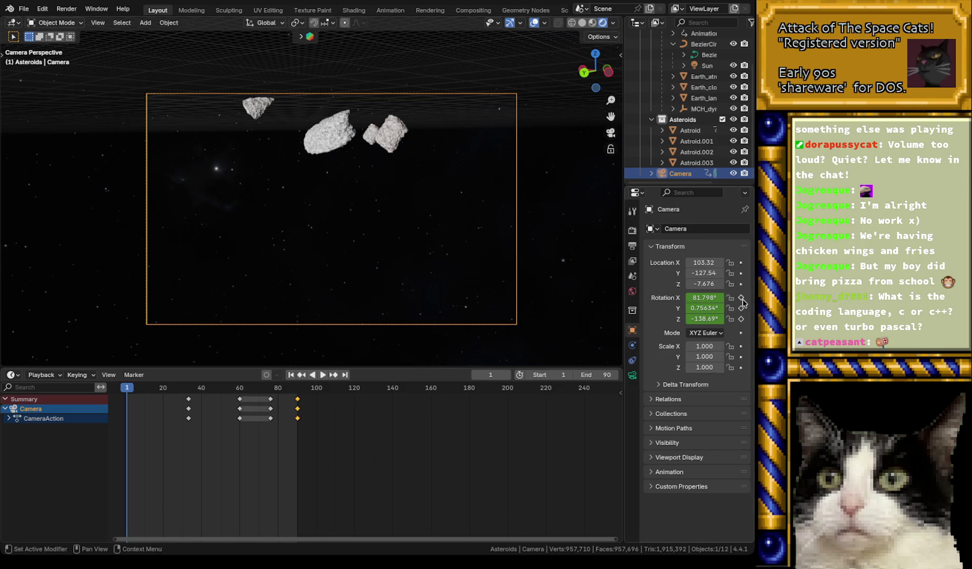
{"action": "left_click", "coordinate": [741, 298]}
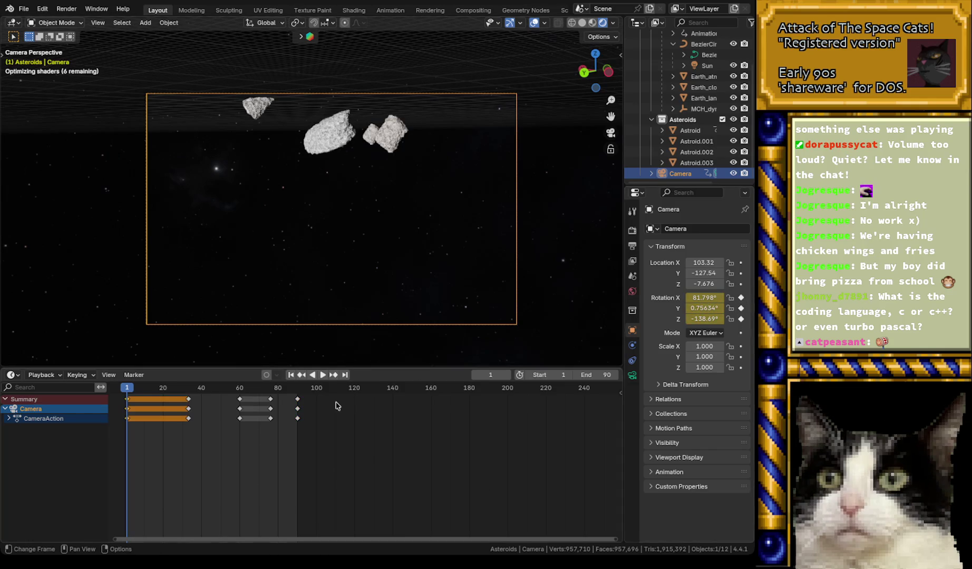
{"action": "key", "text": "ctrl+s"}
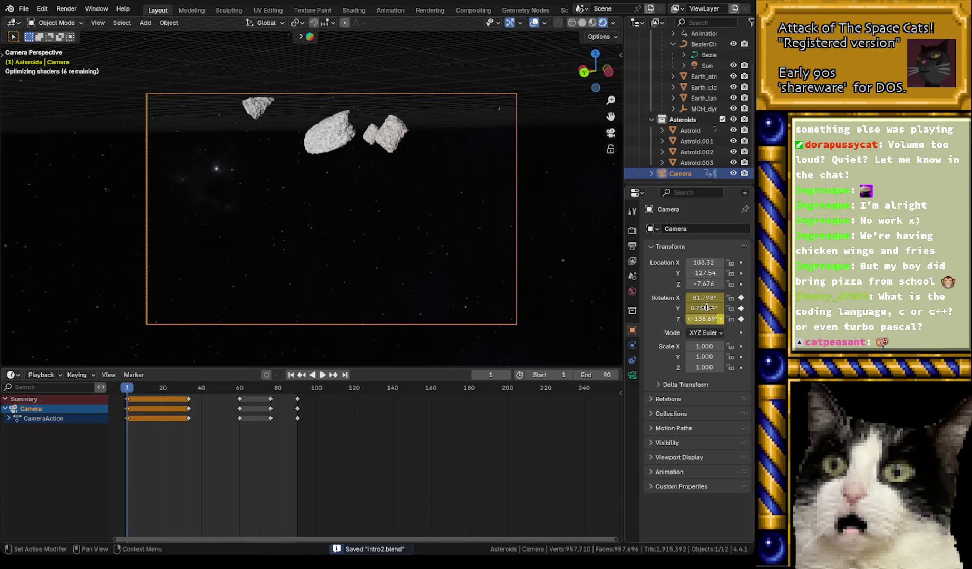
- Check the 320×200, 15 fps PNG output settings and render frames 1–90
{"action": "left_click", "coordinate": [633, 246]}
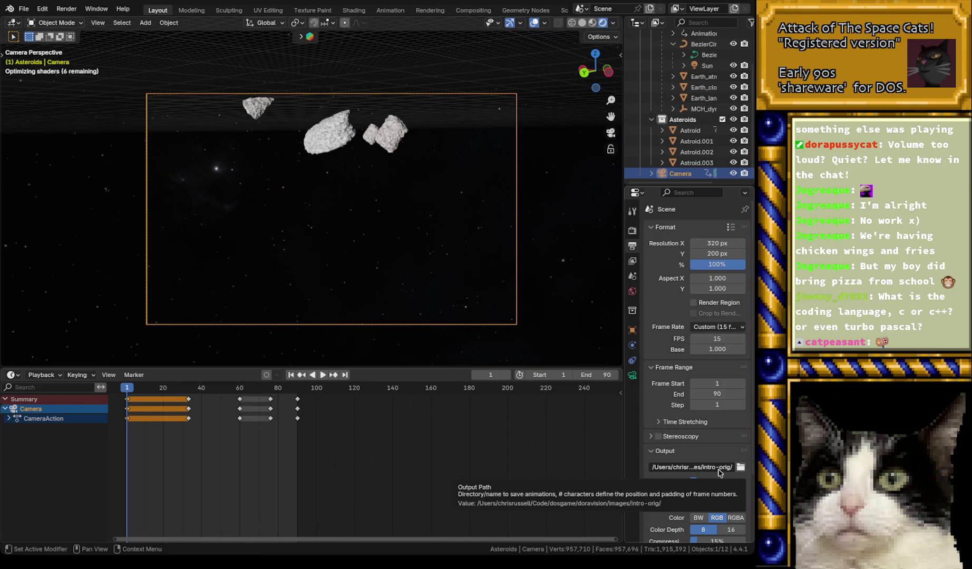
{"action": "left_click", "coordinate": [705, 468]}
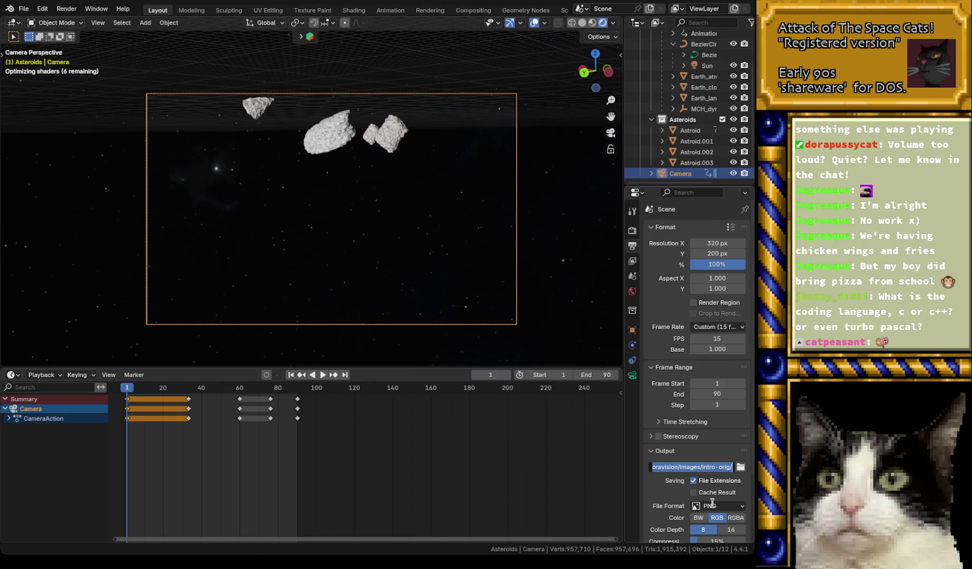
{"action": "left_click", "coordinate": [716, 468]}
{"action": "key", "text": "Return"}
{"action": "scroll", "coordinate": [722, 452], "scroll_direction": "down", "scroll_amount": 3}
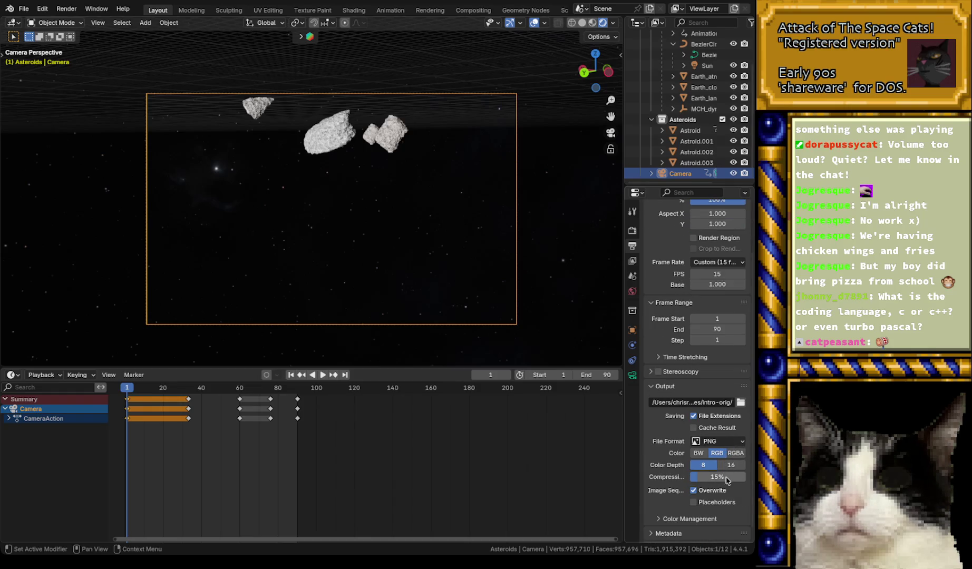
{"action": "scroll", "coordinate": [707, 493], "scroll_direction": "up", "scroll_amount": 3}
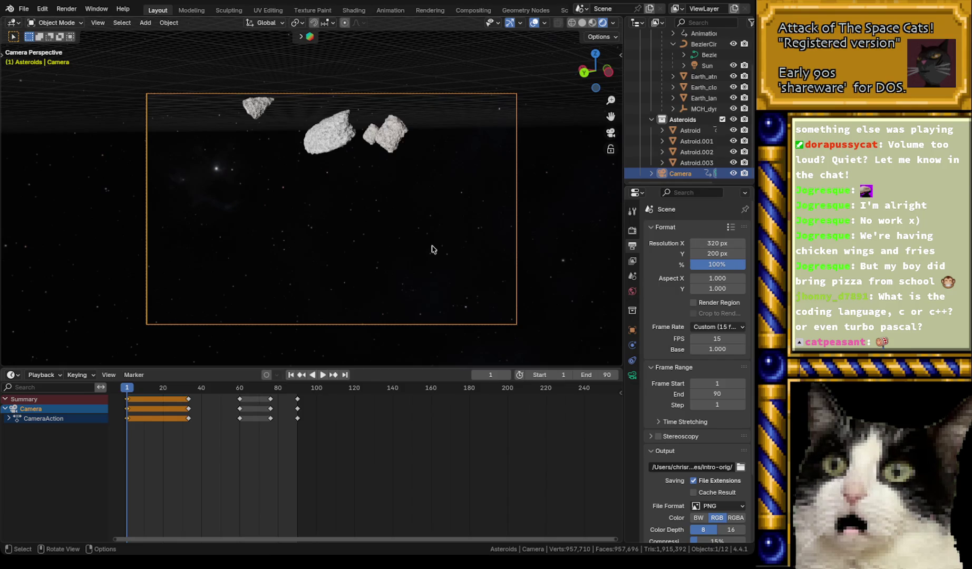
{"action": "key", "text": "ctrl+F12"}
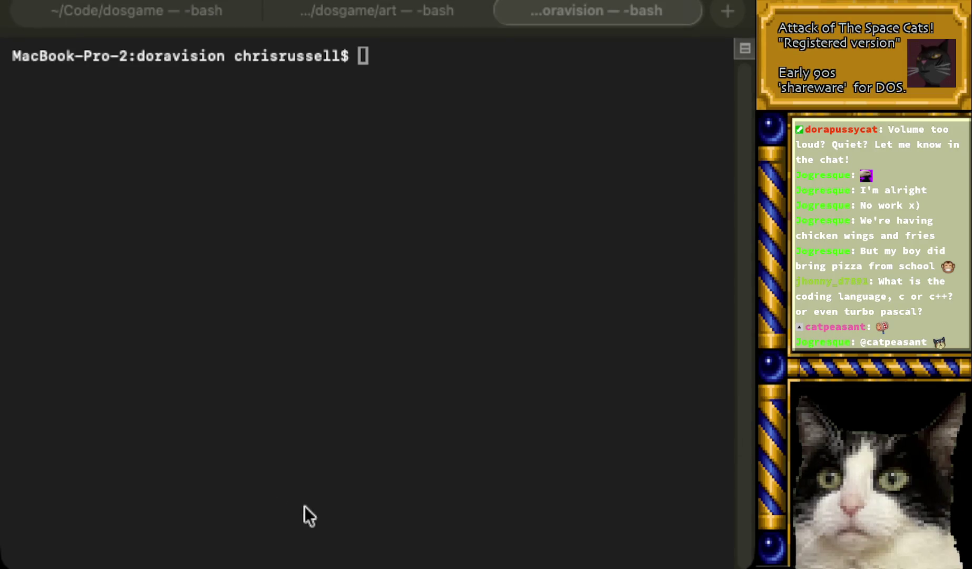
- Recall the python3 dorafy.py command converting images to out/frames.run, then go back to Blender
{"action": "left_click", "coordinate": [261, 395]}
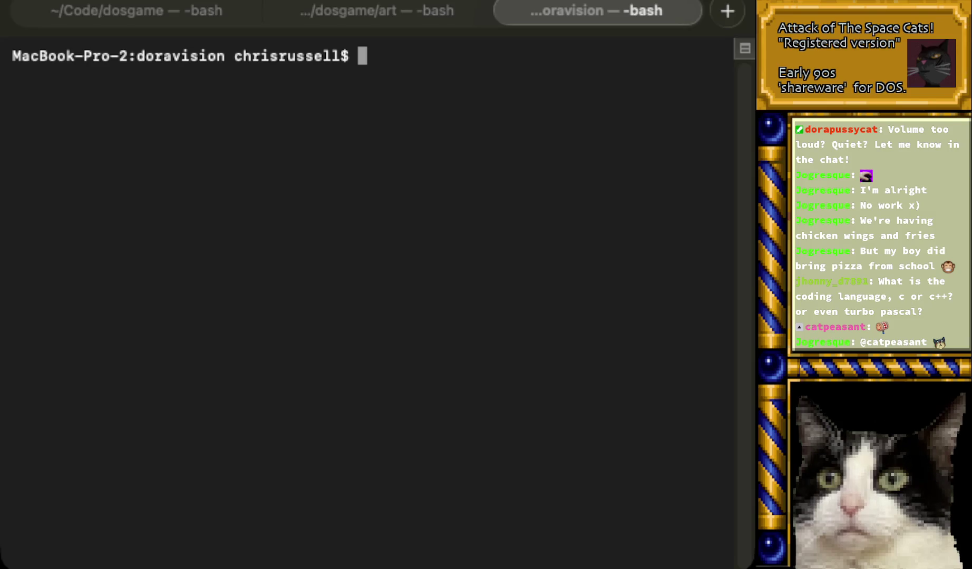
{"action": "key", "text": "Up"}
{"action": "key", "text": "Up"}
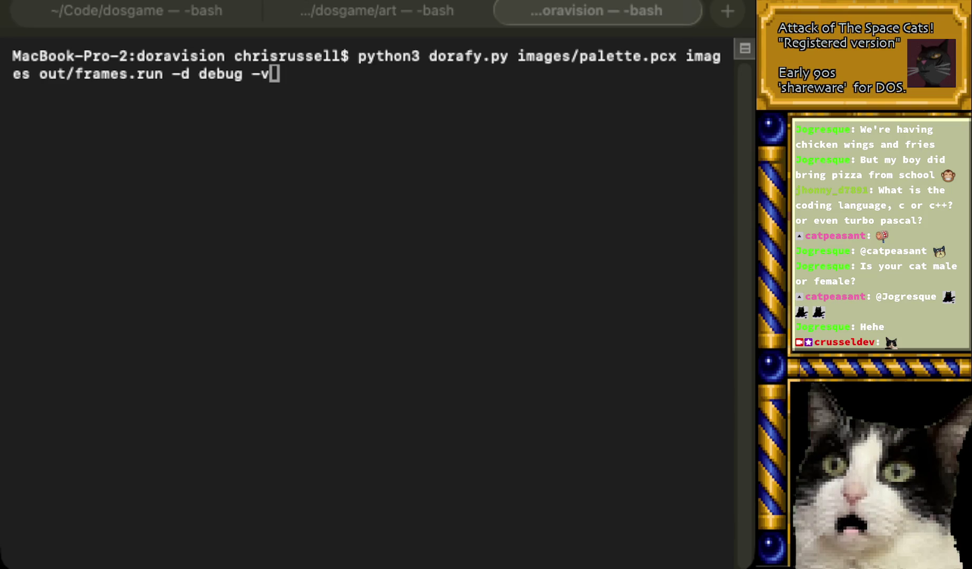
{"action": "left_click", "coordinate": [351, 260]}
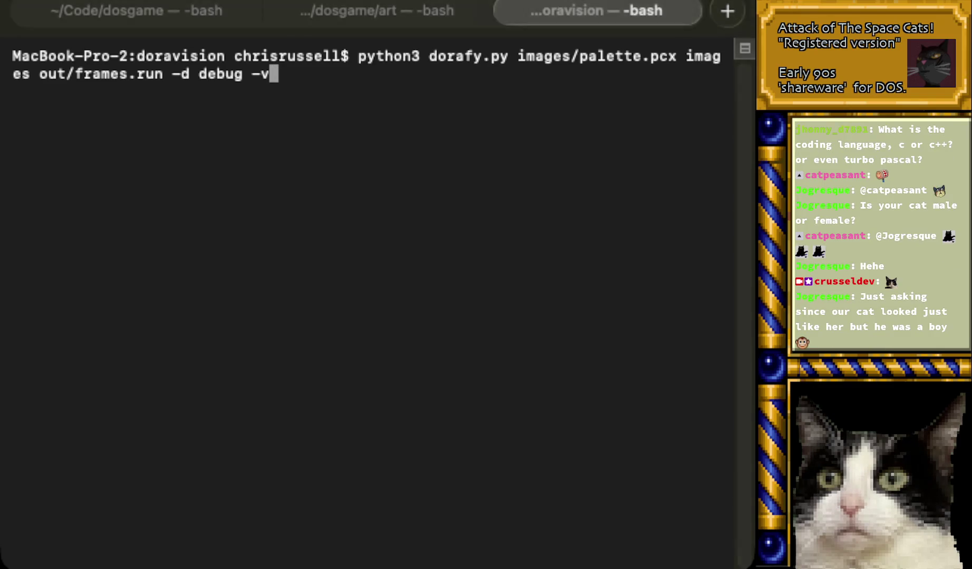
{"action": "key", "text": "super+Tab"}
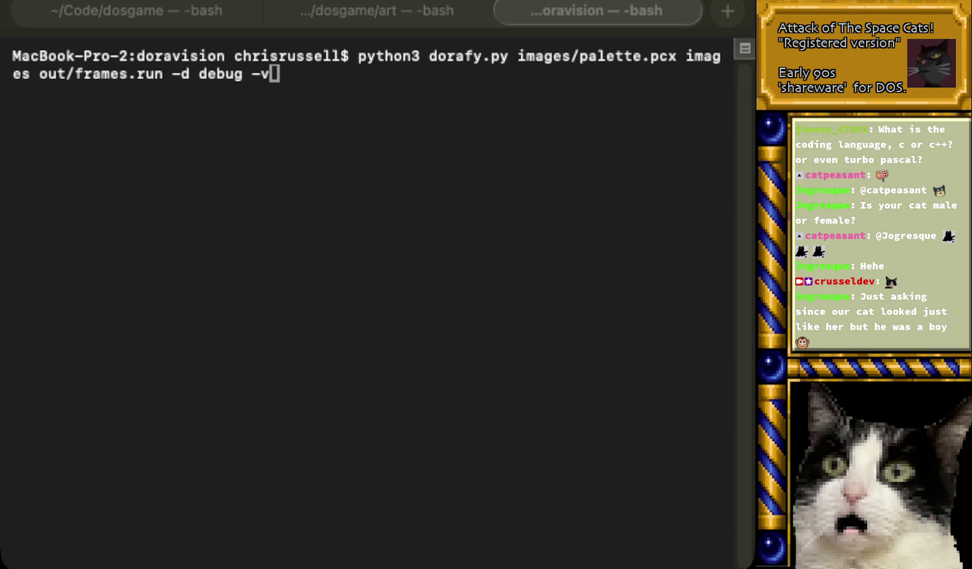
{"action": "key", "text": "super+Tab"}
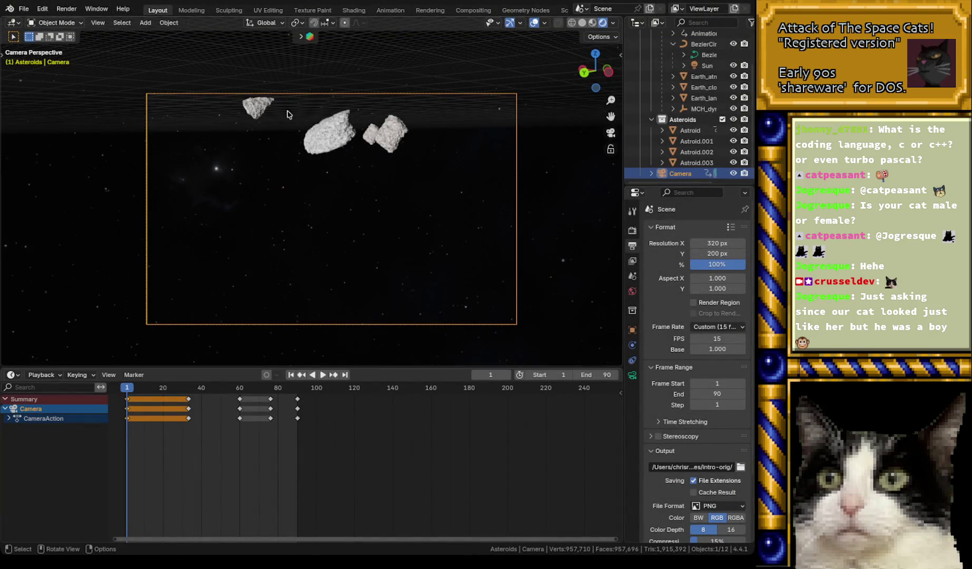
- Save intro2.blend and load title.blend from the recent files
{"action": "key", "text": "ctrl+s"}
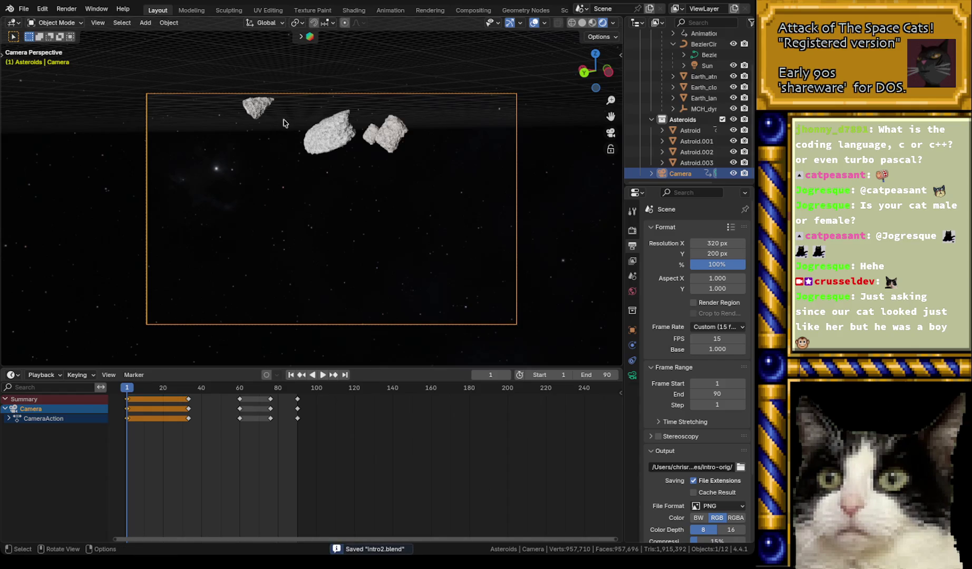
{"action": "left_click", "coordinate": [28, 9]}
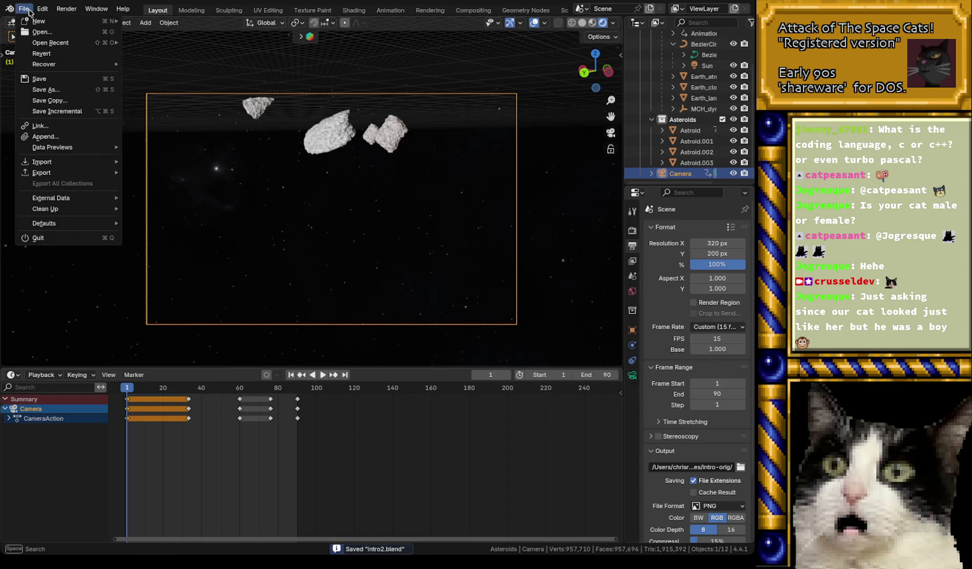
{"action": "key", "text": "Escape"}
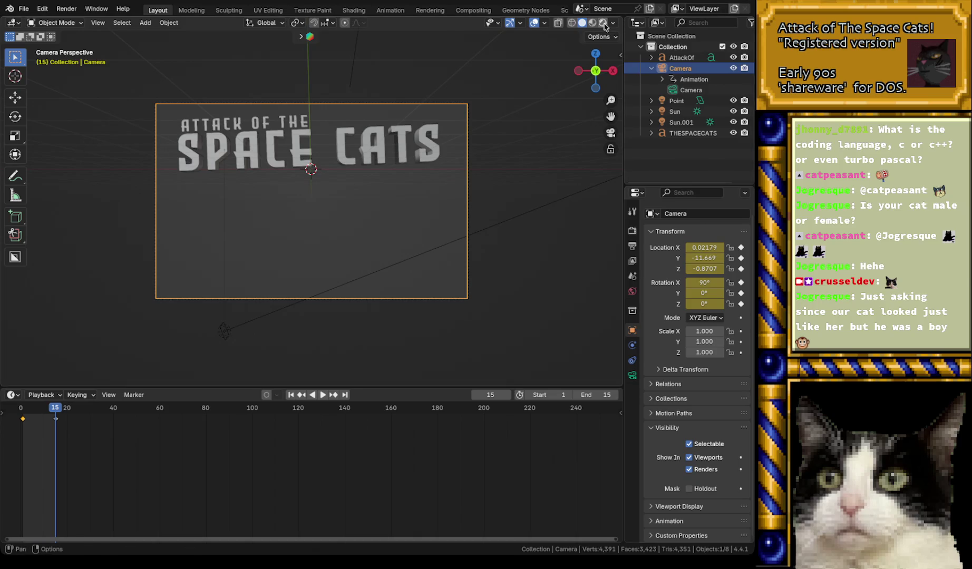
- Play the title scene in Rendered shading, checking frame 15, then return to frame 1
{"action": "left_click", "coordinate": [603, 23]}
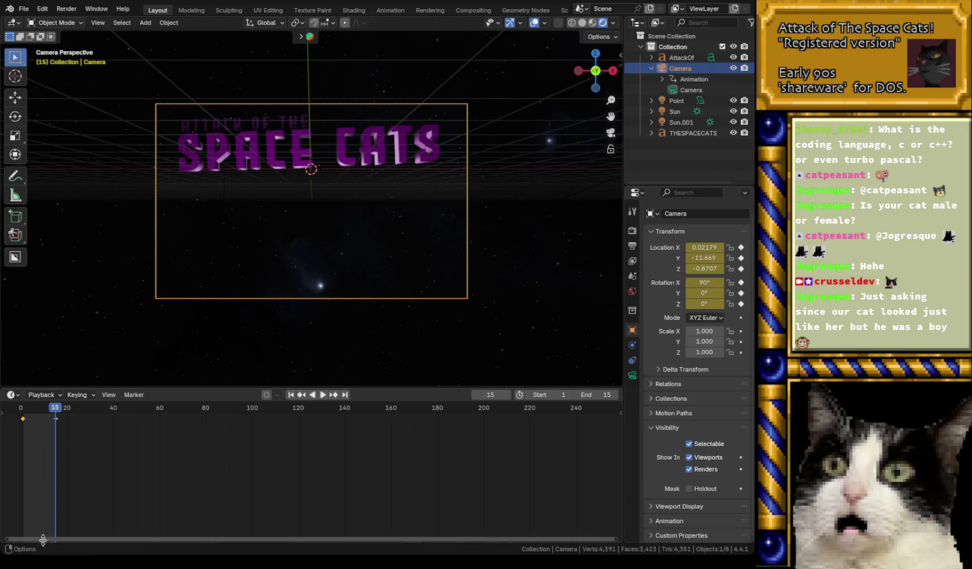
{"action": "left_click_drag", "start_coordinate": [36, 540], "coordinate": [0, 541]}
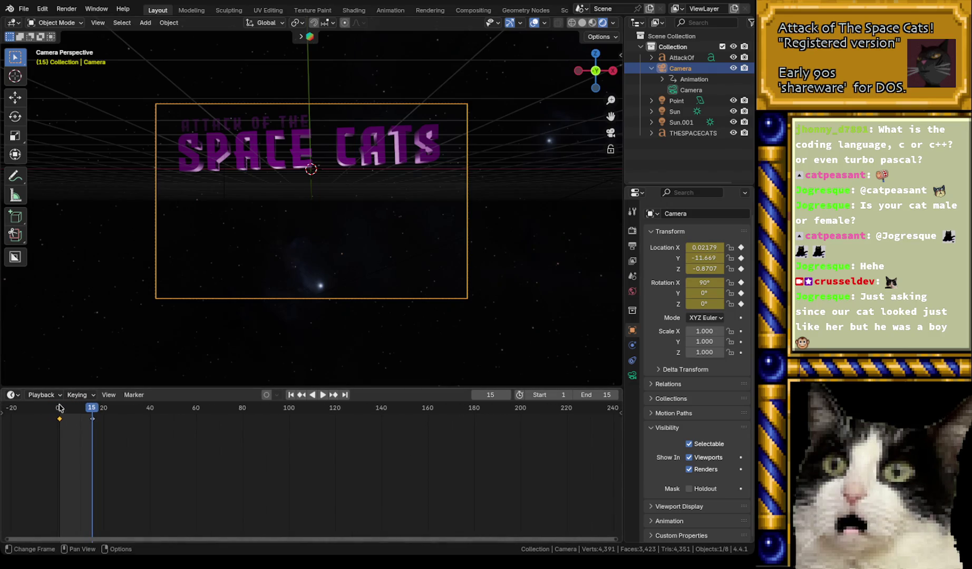
{"action": "key", "text": "space"}
{"action": "left_click_drag", "start_coordinate": [70, 411], "coordinate": [92, 413]}
{"action": "key", "text": "Escape"}
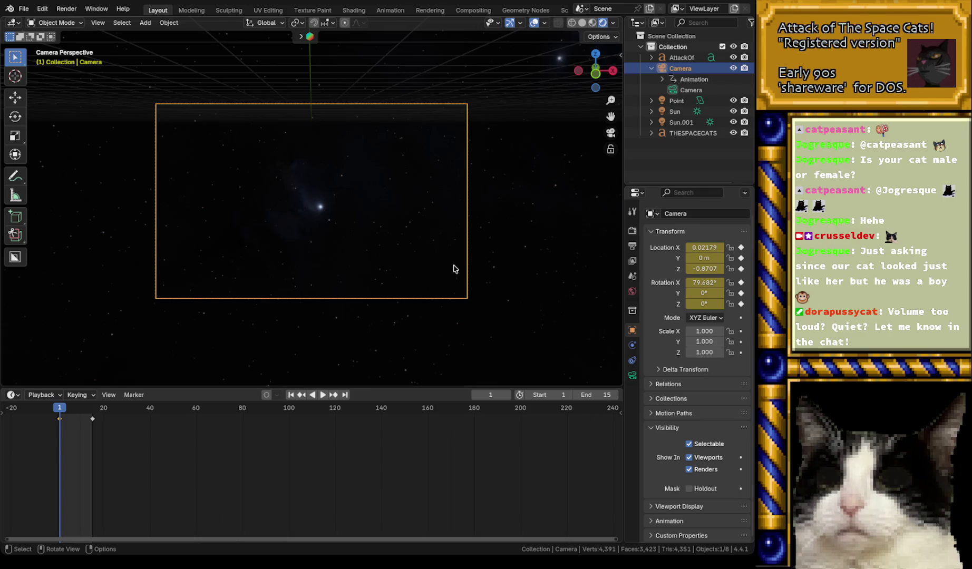
{"action": "left_click", "coordinate": [24, 8]}
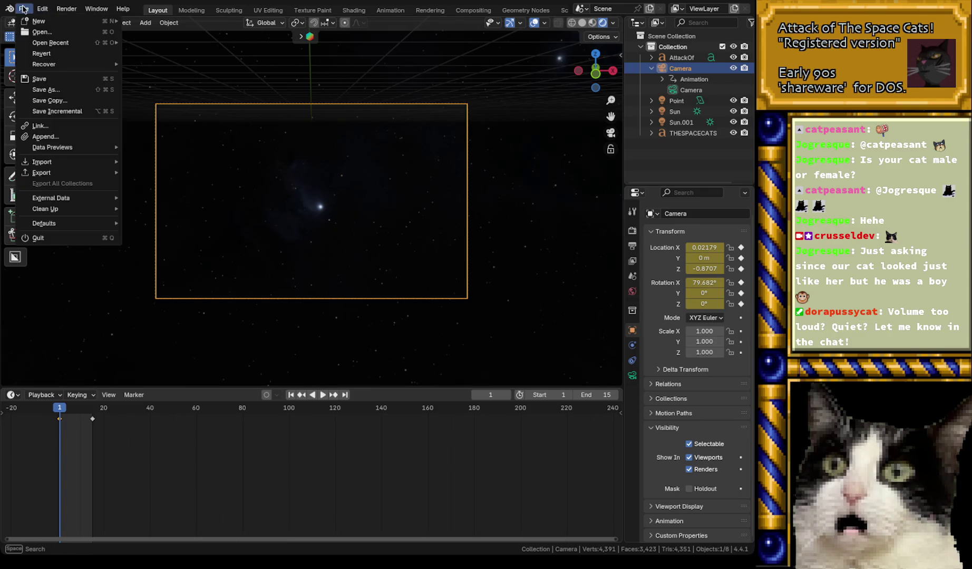
- Reopen intro2.blend from recent files, discarding unsaved changes to the title scene
{"action": "mouse_move", "coordinate": [42, 8]}
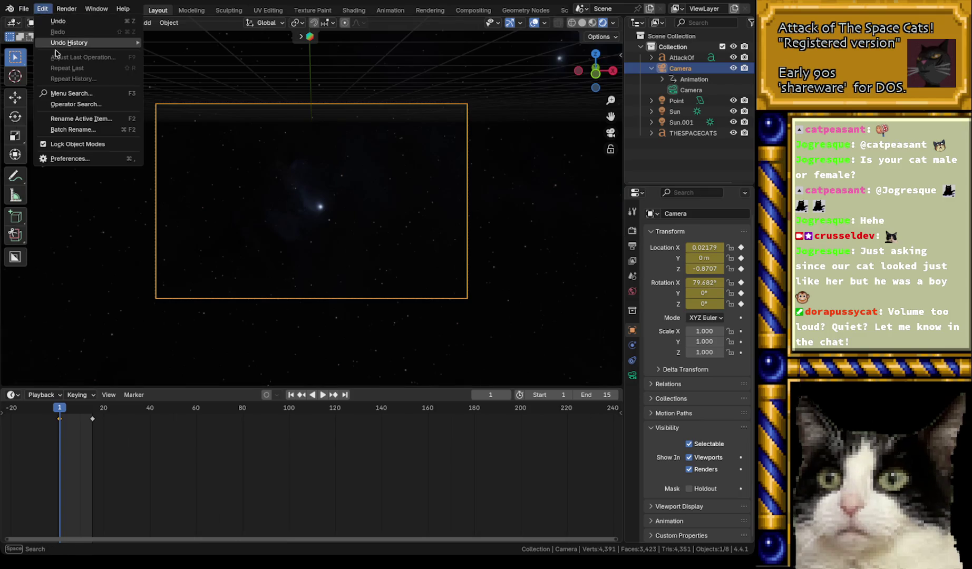
{"action": "left_click", "coordinate": [24, 9]}
{"action": "mouse_move", "coordinate": [50, 43]}
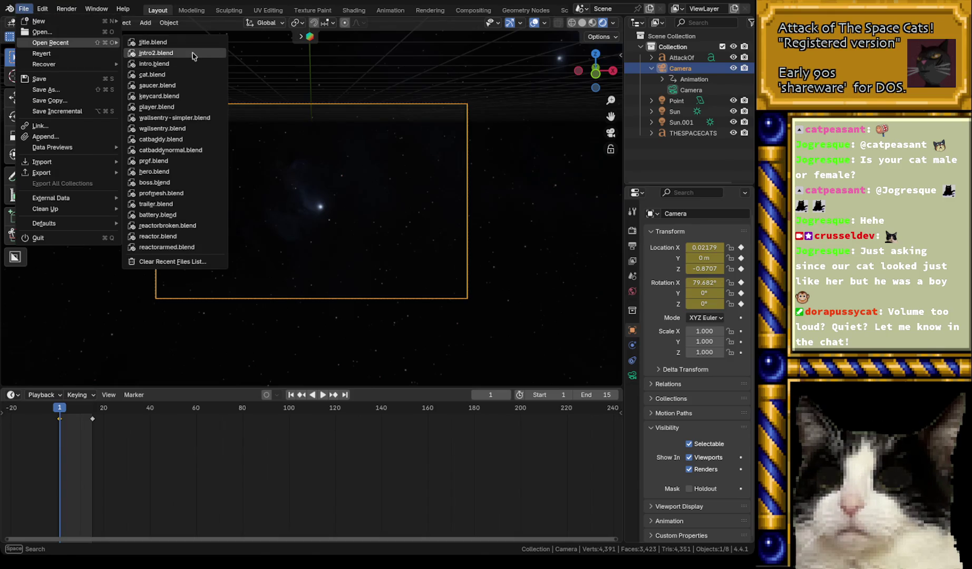
{"action": "left_click", "coordinate": [190, 52]}
{"action": "left_click", "coordinate": [318, 296]}
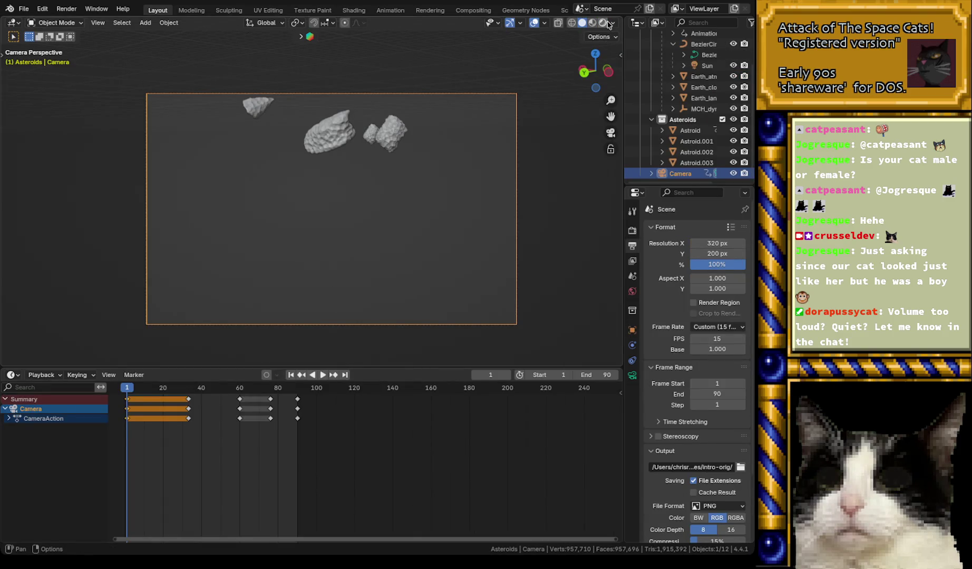
- Switch to Rendered shading and paste the AttackOf and THESPACECATS text objects into Asteroids
{"action": "left_click", "coordinate": [605, 23]}
{"action": "left_click", "coordinate": [24, 9]}
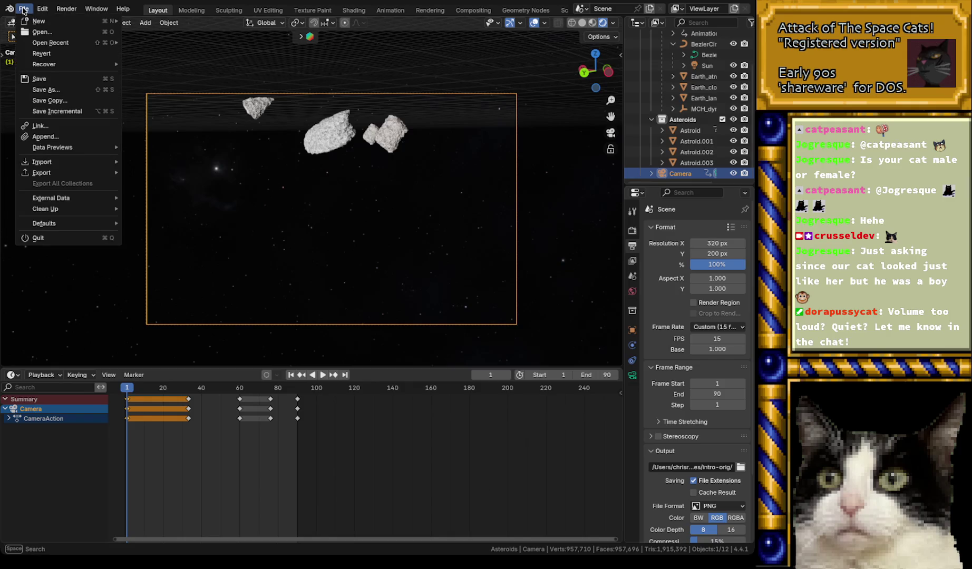
{"action": "key", "text": "Escape"}
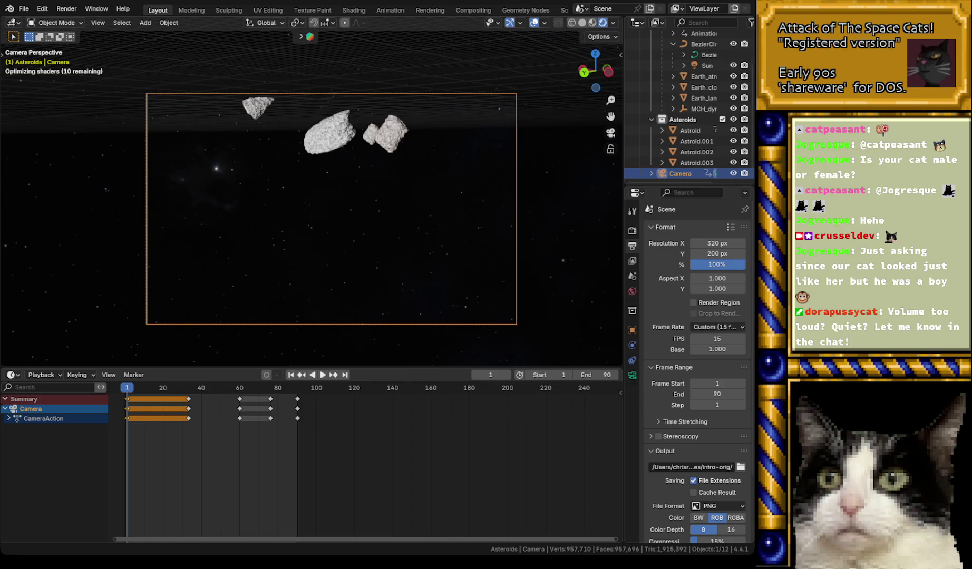
{"action": "key", "text": "ctrl+v"}
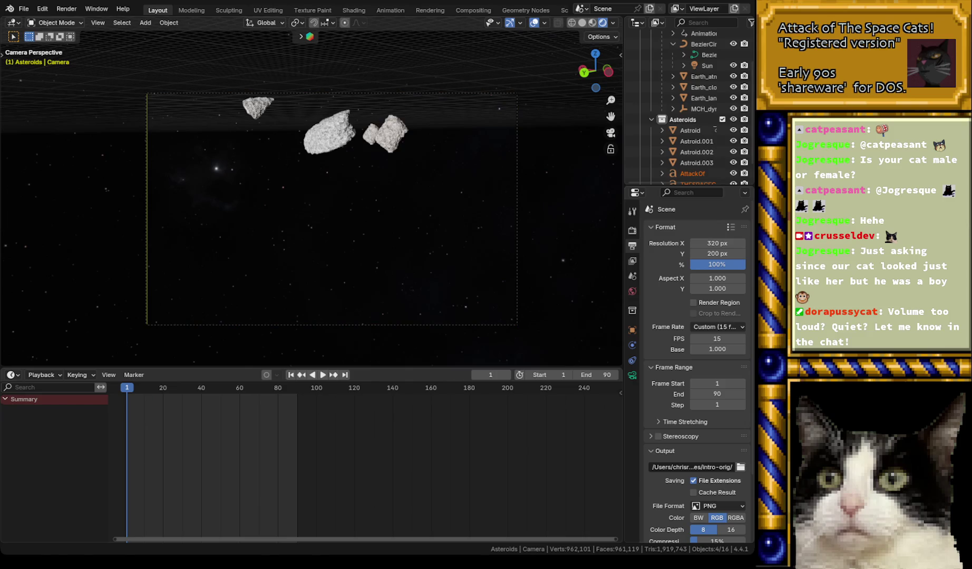
{"action": "scroll", "coordinate": [695, 156], "scroll_direction": "down", "scroll_amount": 2}
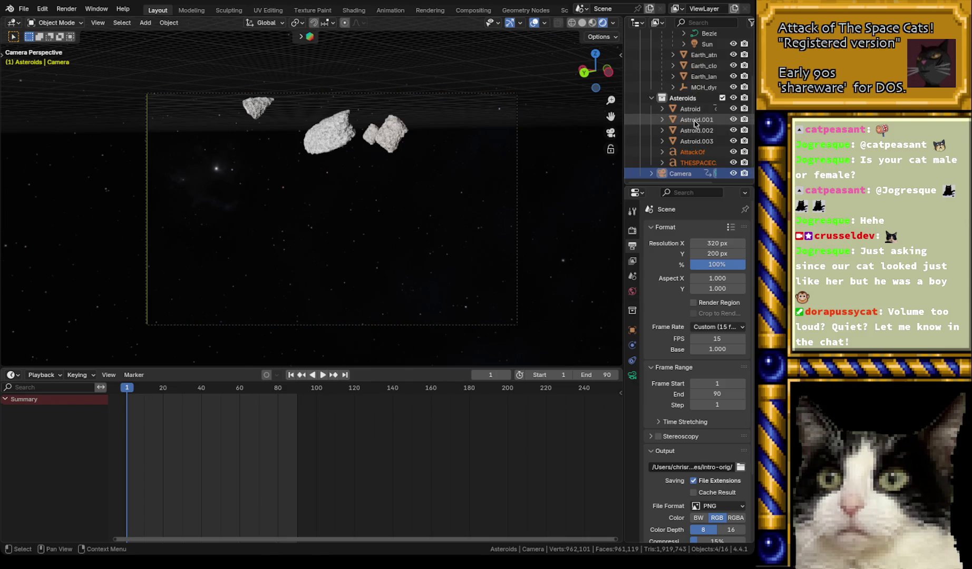
- Select the AttackOf and THESPACECATS text objects and orbit around them to see them from behind
{"action": "left_click", "coordinate": [694, 154]}
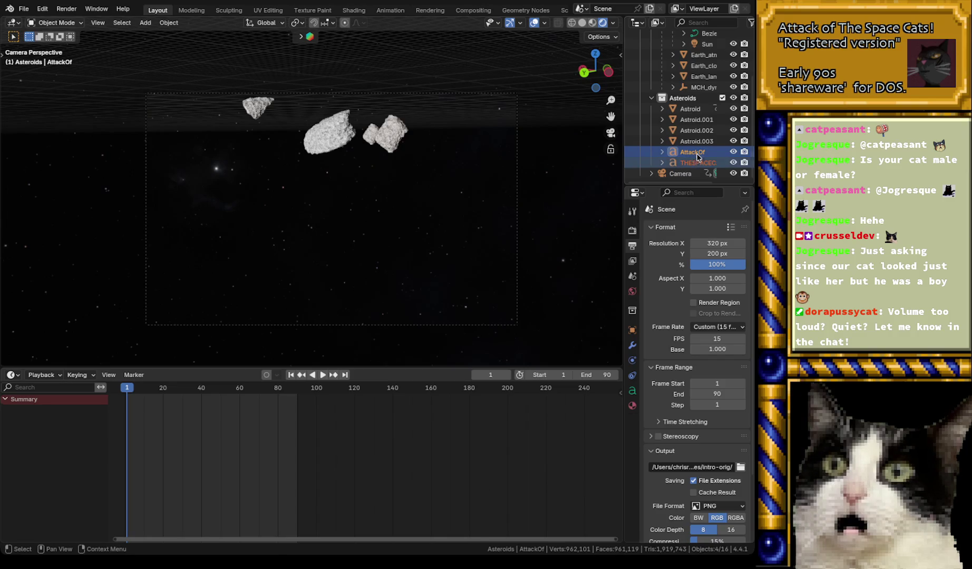
{"action": "left_click", "coordinate": [696, 163], "text": "shift"}
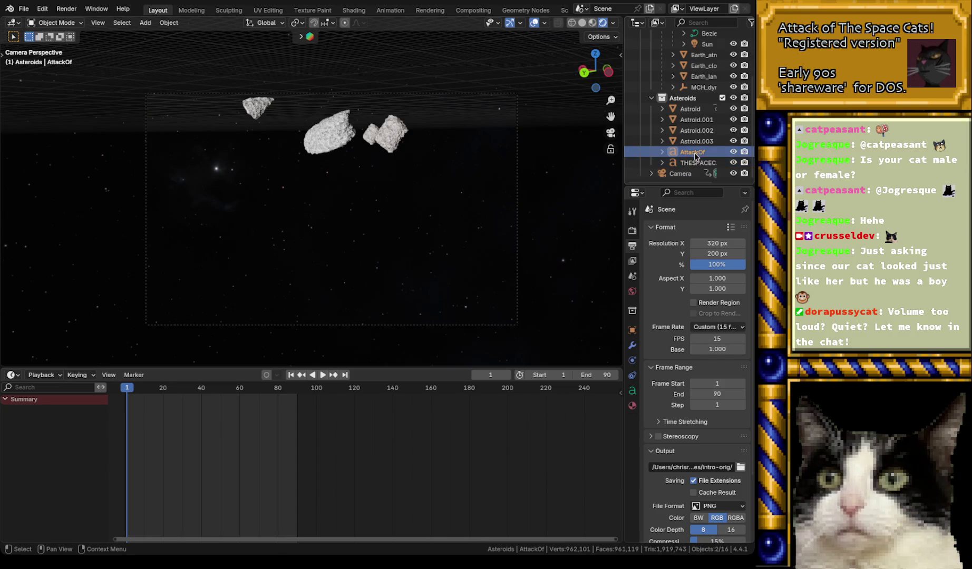
{"action": "left_click", "coordinate": [697, 163], "text": "ctrl"}
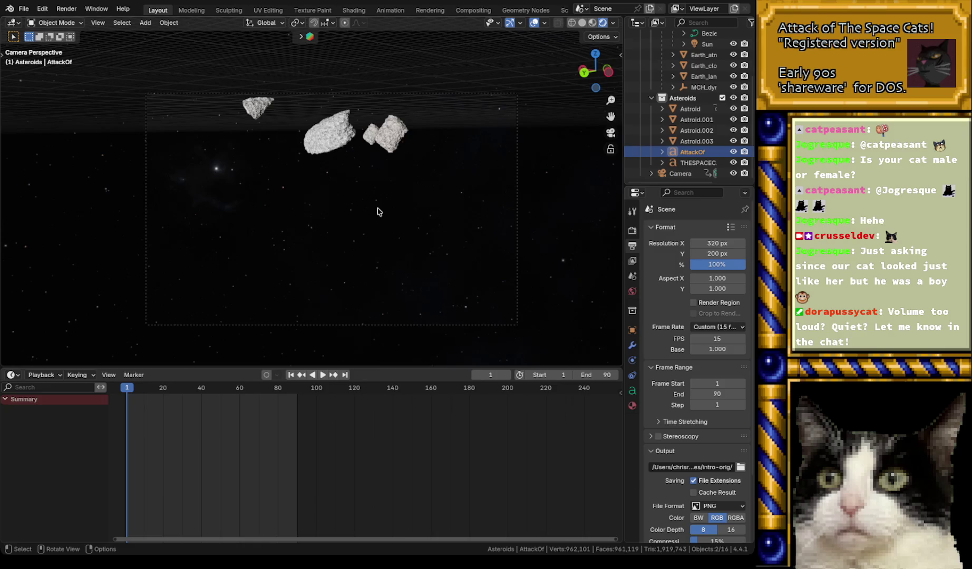
{"action": "scroll", "coordinate": [377, 212], "scroll_direction": "down", "scroll_amount": 5}
{"action": "mouse_move", "coordinate": [387, 224]}
{"action": "middle_mouse_down"}
{"action": "mouse_move", "coordinate": [399, 196]}
{"action": "mouse_move", "coordinate": [268, 183]}
{"action": "middle_mouse_up"}
{"action": "mouse_move", "coordinate": [411, 183]}
{"action": "middle_mouse_down"}
{"action": "mouse_move", "coordinate": [598, 186]}
{"action": "mouse_move", "coordinate": [449, 187]}
{"action": "middle_mouse_up"}
{"action": "left_click", "coordinate": [697, 164]}
{"action": "left_click", "coordinate": [692, 151], "text": "shift"}
{"action": "middle_click_drag", "start_coordinate": [404, 215], "coordinate": [533, 216]}
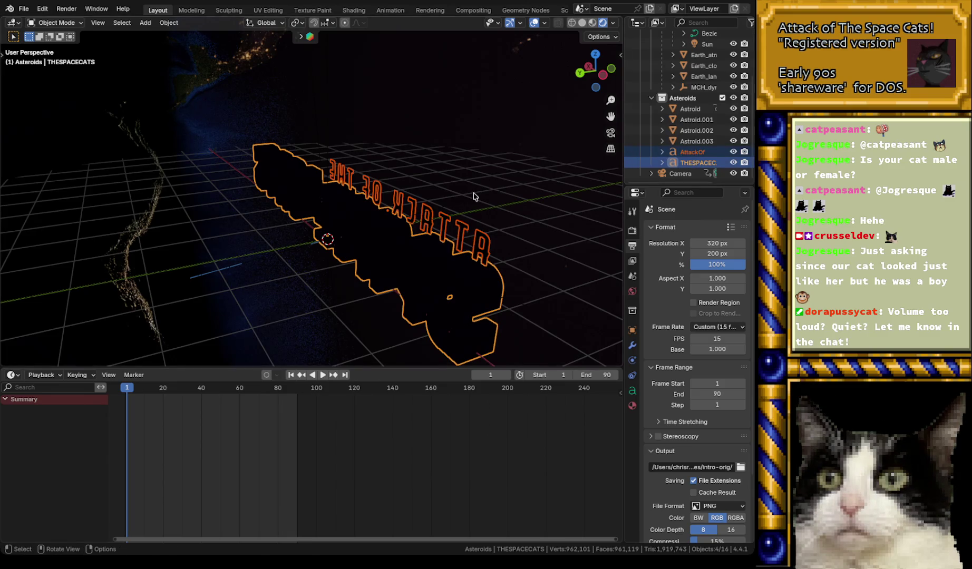
- Switch to Top Ortho, then zoom out and pan to overview the scene around the Earth
{"action": "left_click", "coordinate": [596, 56]}
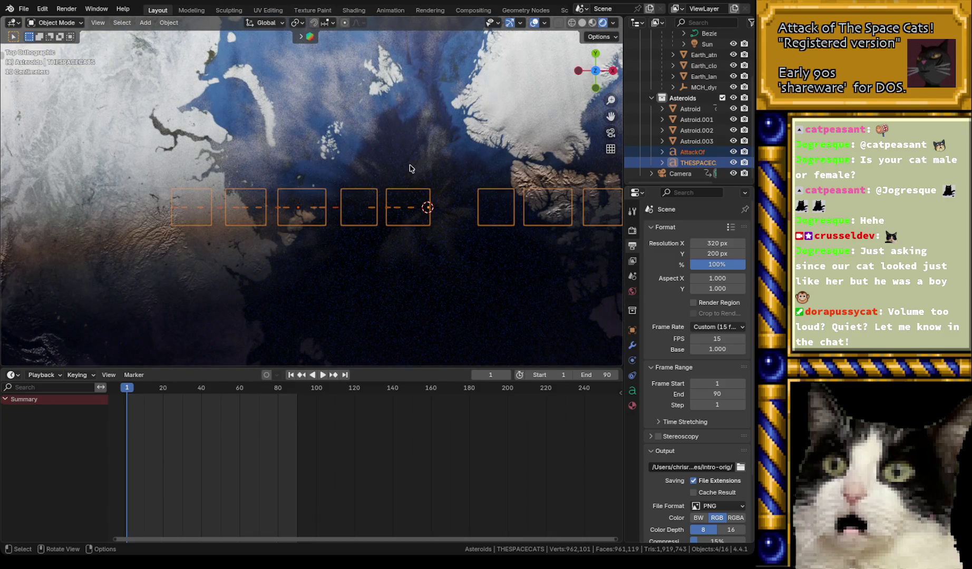
{"action": "scroll", "coordinate": [396, 172], "scroll_direction": "down", "scroll_amount": 8}
{"action": "scroll", "coordinate": [396, 171], "scroll_direction": "down", "scroll_amount": 4}
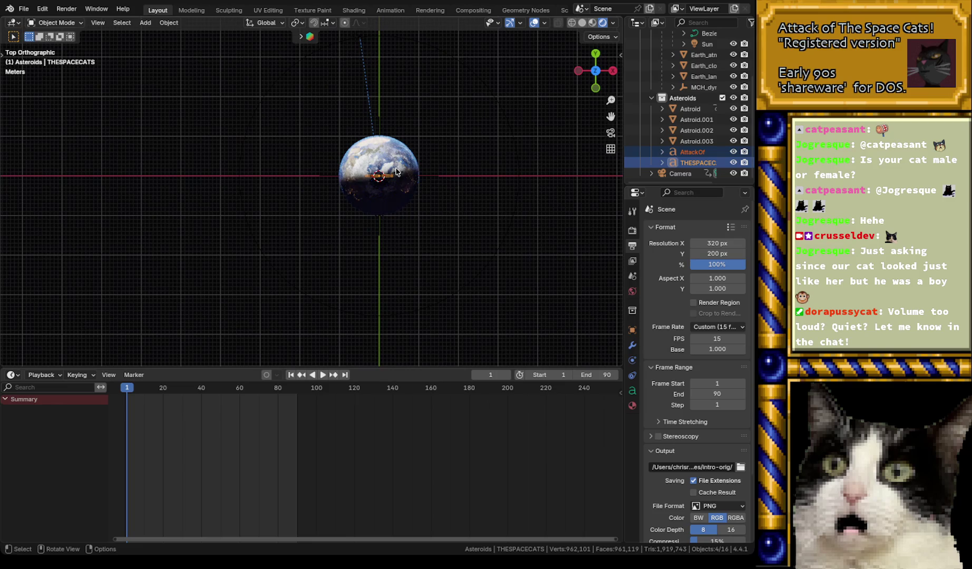
{"action": "scroll", "coordinate": [397, 172], "scroll_direction": "up", "scroll_amount": 4}
{"action": "scroll", "coordinate": [397, 169], "scroll_direction": "down", "scroll_amount": 5}
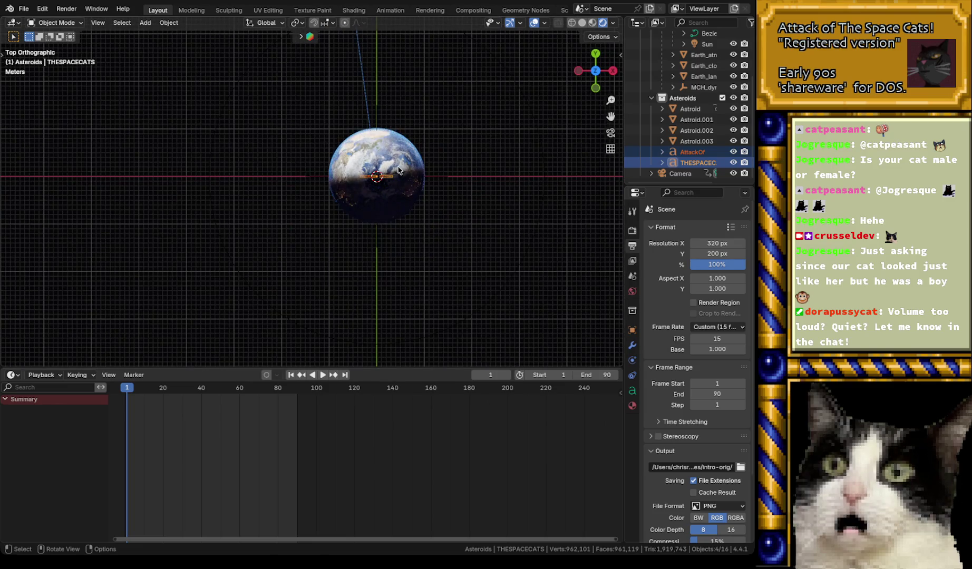
{"action": "middle_click_drag", "start_coordinate": [402, 145], "coordinate": [409, 240], "text": "shift"}
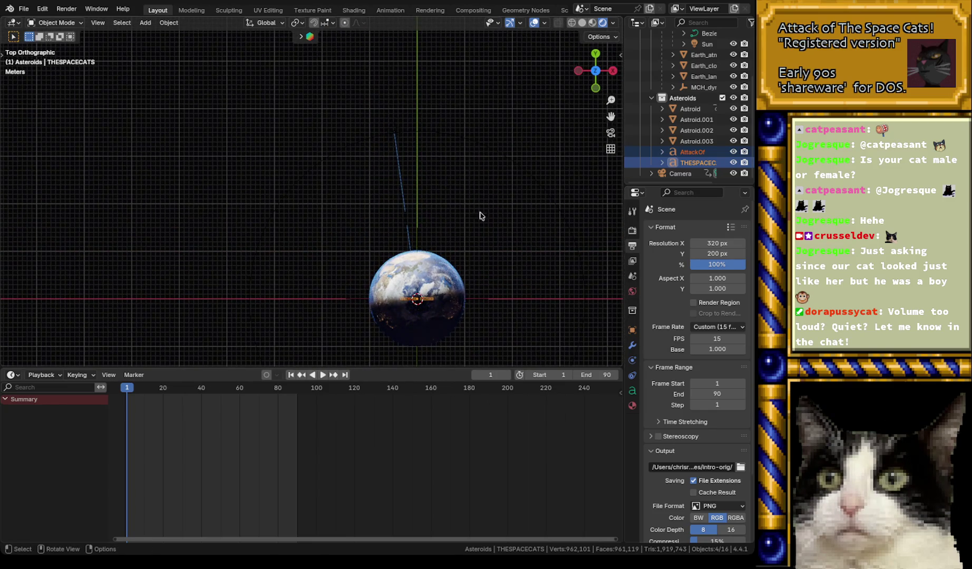
{"action": "left_click", "coordinate": [696, 141]}
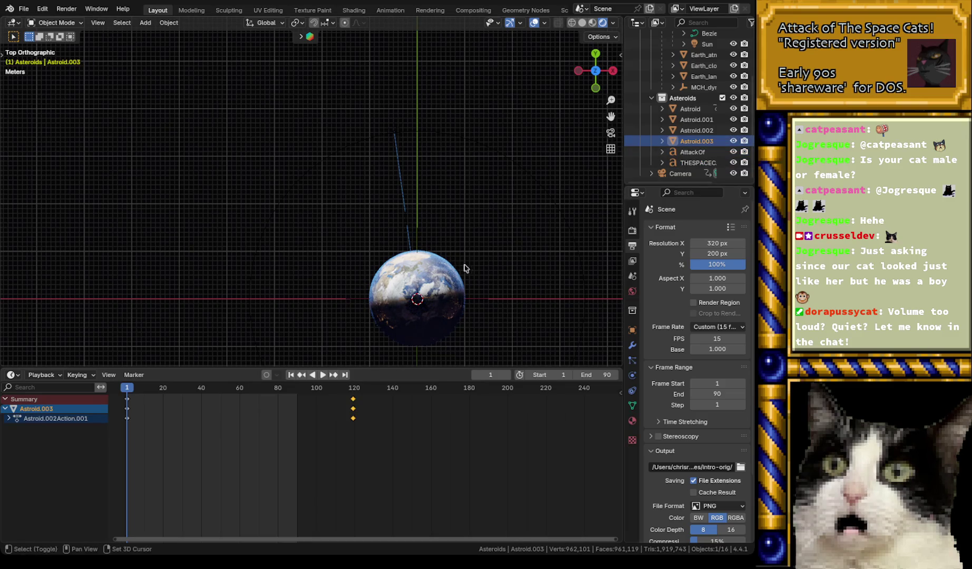
{"action": "middle_click_drag", "start_coordinate": [483, 358], "coordinate": [399, 206], "text": "shift"}
{"action": "scroll", "coordinate": [401, 258], "scroll_direction": "down", "scroll_amount": 10}
{"action": "mouse_move", "coordinate": [458, 302]}
{"action": "middle_mouse_down", "text": "shift"}
{"action": "mouse_move", "coordinate": [397, 172]}
{"action": "mouse_move", "coordinate": [336, 189]}
{"action": "middle_mouse_up", "text": "shift"}
- Select AttackOf and THESPACECATS and play the animation from frame 81
{"action": "left_click", "coordinate": [693, 152]}
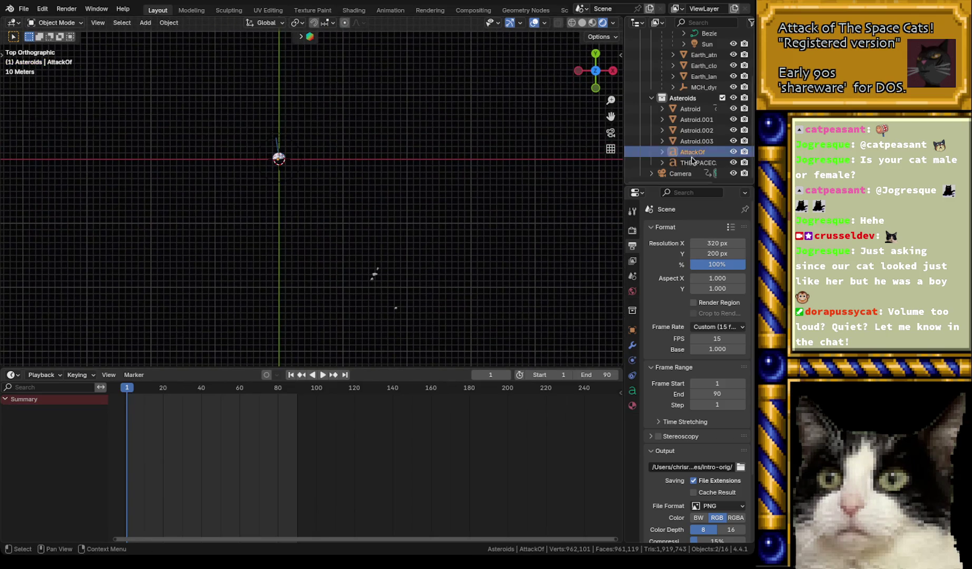
{"action": "left_click", "coordinate": [696, 164], "text": "shift"}
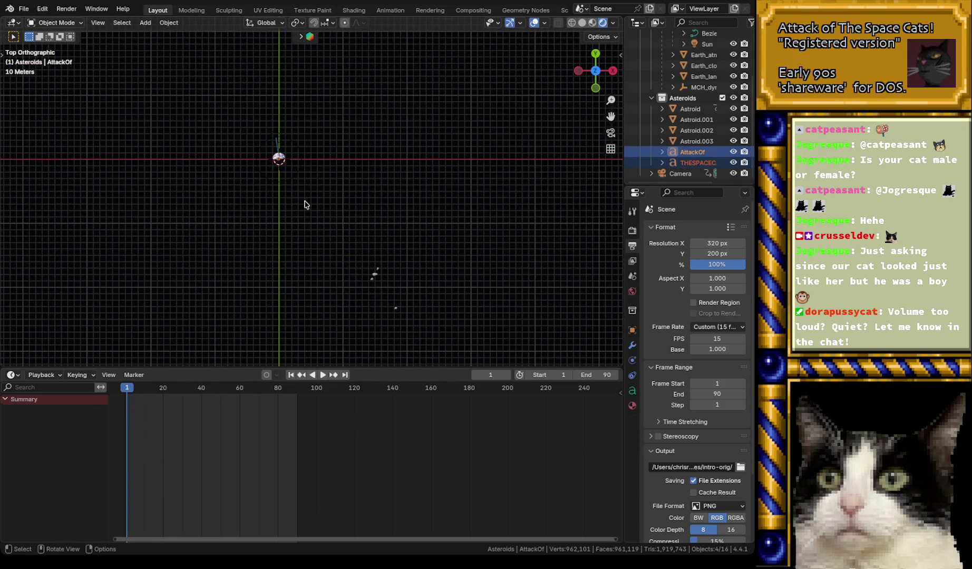
{"action": "left_click", "coordinate": [280, 392]}
{"action": "key", "text": "space"}
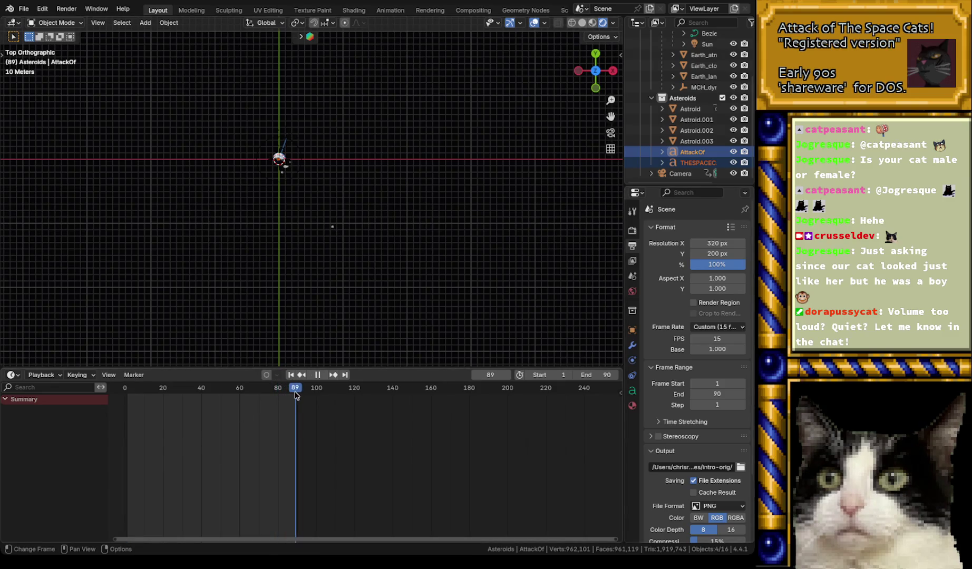
- Stop playback and move the AttackOf and THESPACECATS text objects to a new position
{"action": "key", "text": "space"}
{"action": "left_click", "coordinate": [696, 175]}
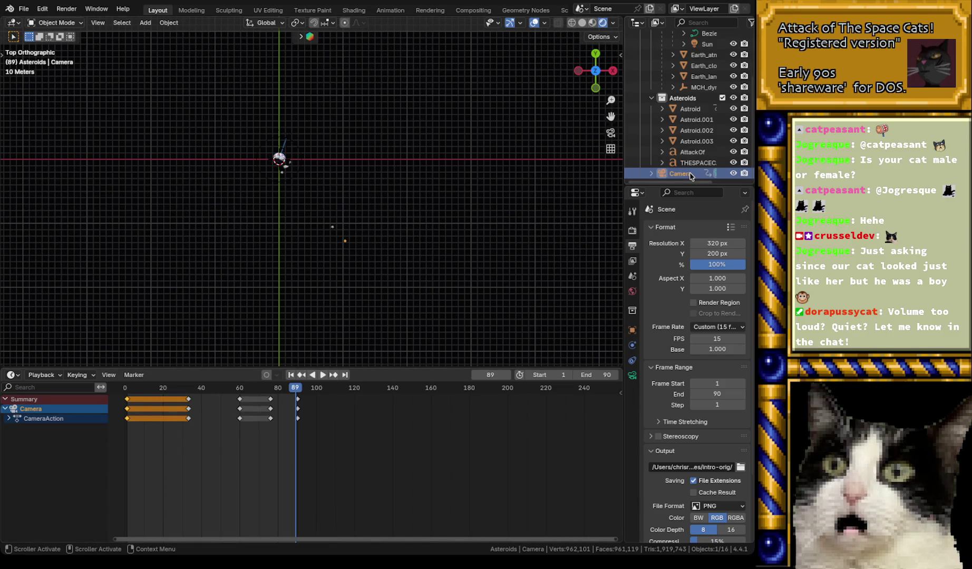
{"action": "left_click", "coordinate": [692, 152]}
{"action": "left_click", "coordinate": [695, 163], "text": "shift"}
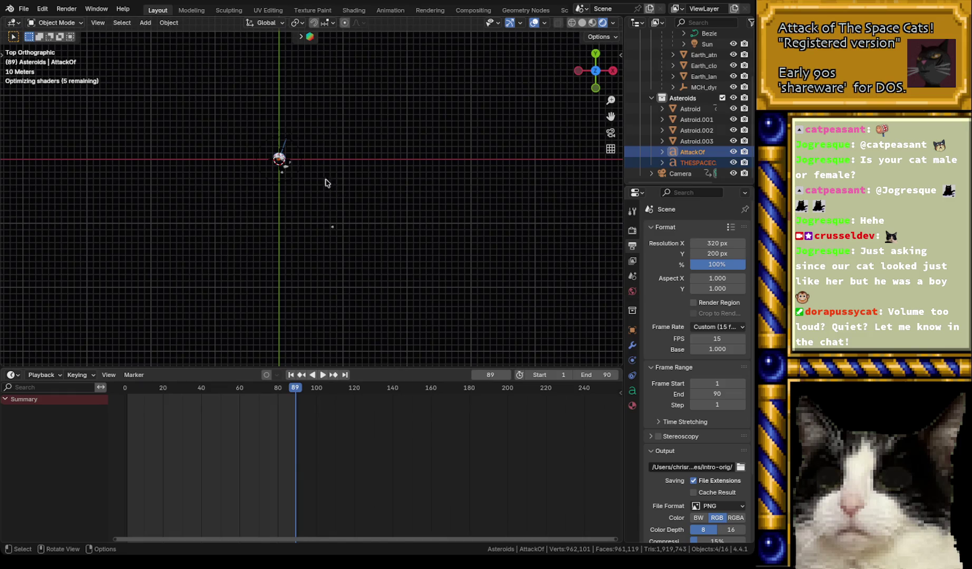
{"action": "key", "text": "g"}
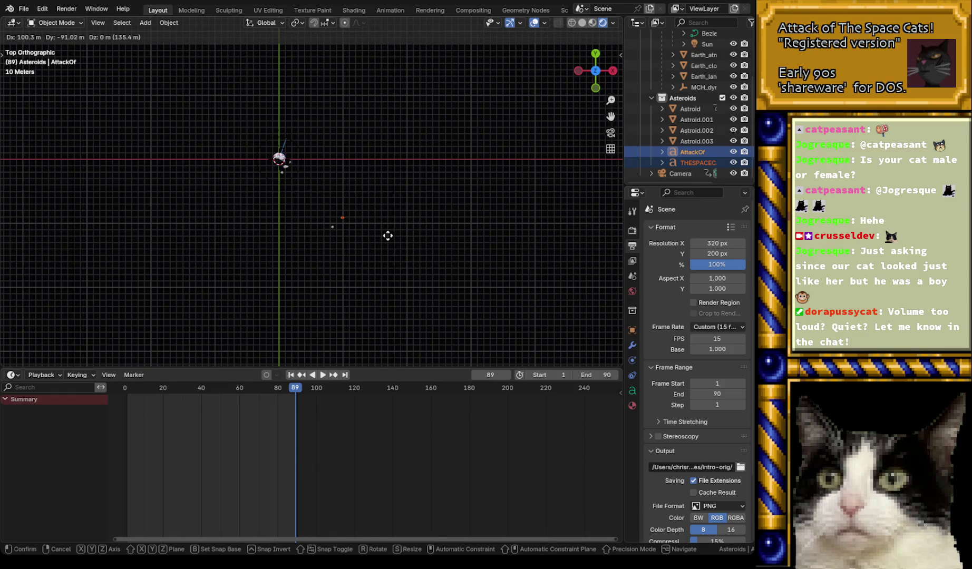
{"action": "left_click", "coordinate": [330, 228]}
- Select the Camera, scrub to frame 90, and look through the camera
{"action": "scroll", "coordinate": [323, 223], "scroll_direction": "up", "scroll_amount": 5}
{"action": "scroll", "coordinate": [338, 228], "scroll_direction": "up", "scroll_amount": 2}
{"action": "middle_click_drag", "start_coordinate": [399, 237], "coordinate": [288, 212], "text": "shift"}
{"action": "left_click", "coordinate": [671, 174]}
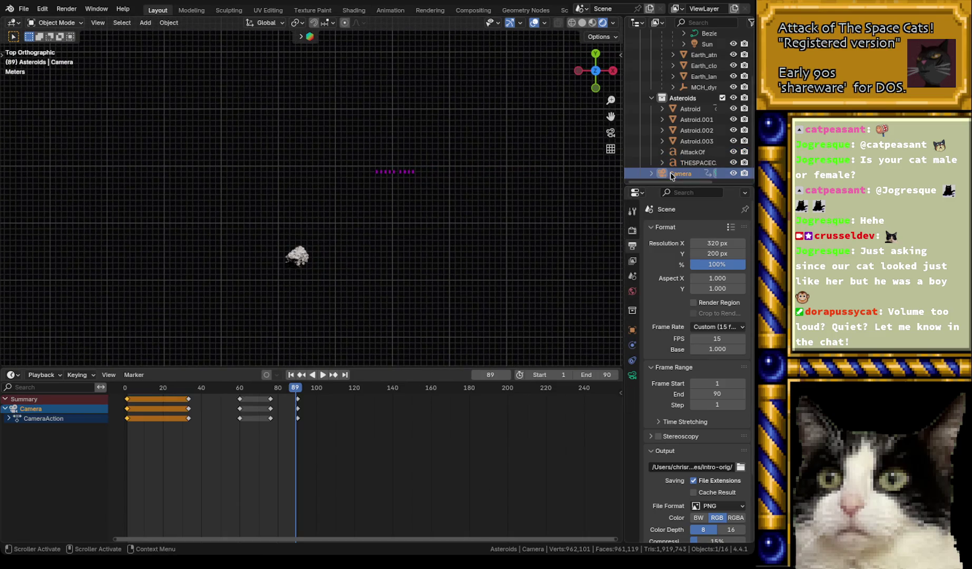
{"action": "scroll", "coordinate": [416, 254], "scroll_direction": "down", "scroll_amount": 1}
{"action": "scroll", "coordinate": [419, 259], "scroll_direction": "down", "scroll_amount": 1}
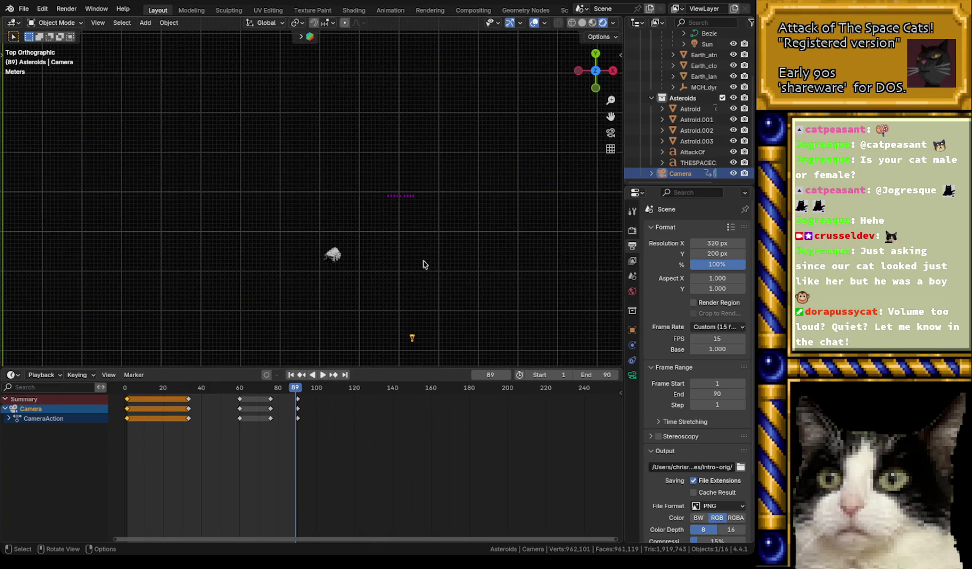
{"action": "mouse_move", "coordinate": [278, 395]}
{"action": "left_mouse_down"}
{"action": "mouse_move", "coordinate": [266, 394]}
{"action": "mouse_move", "coordinate": [298, 395]}
{"action": "left_mouse_up"}
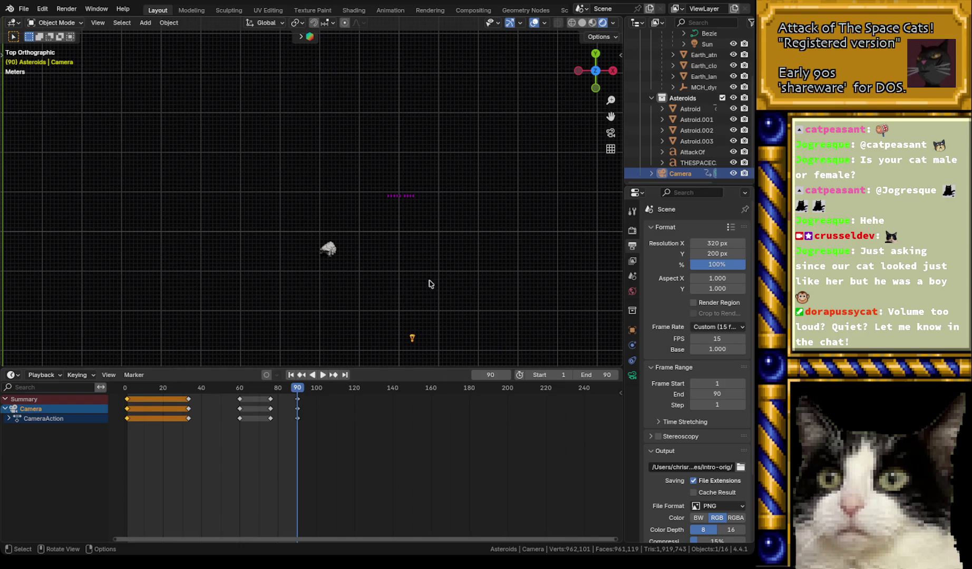
{"action": "left_click", "coordinate": [692, 152]}
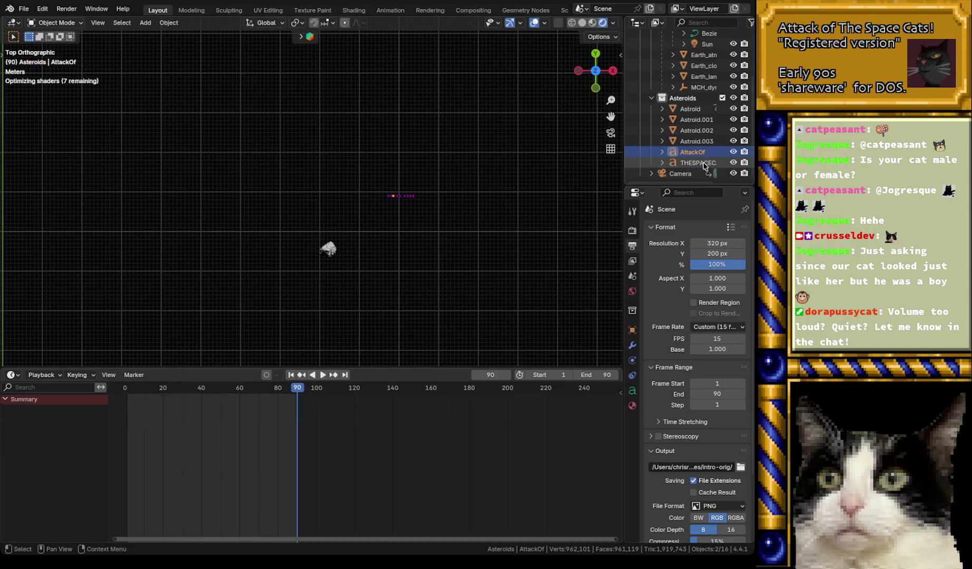
{"action": "left_click", "coordinate": [679, 175]}
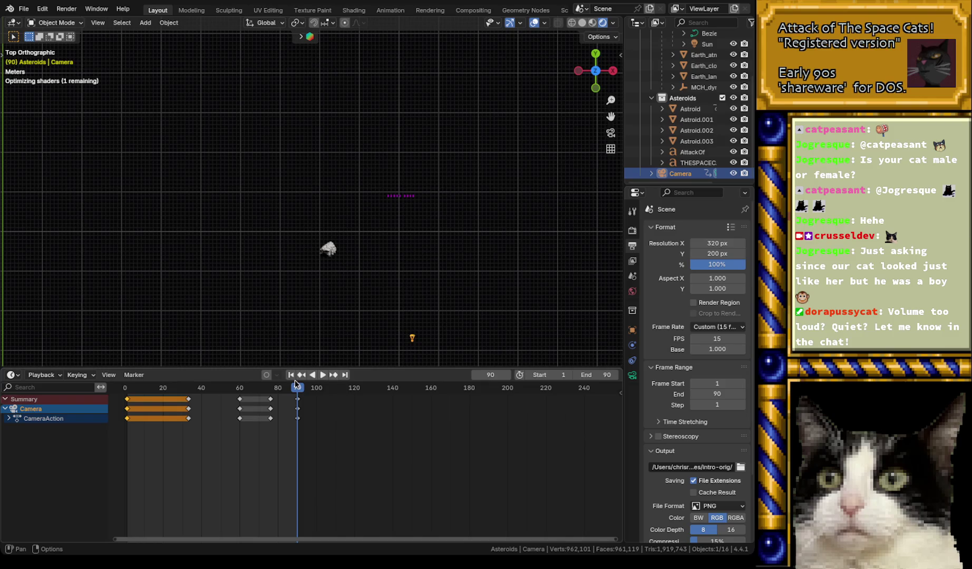
{"action": "key", "text": "KP_0"}
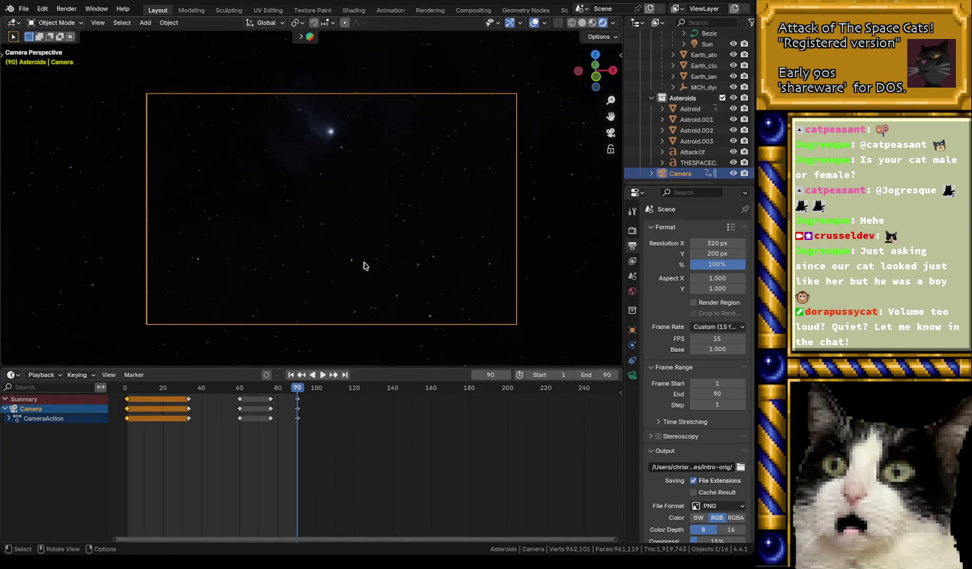
{"action": "scroll", "coordinate": [377, 257], "scroll_direction": "down", "scroll_amount": 5}
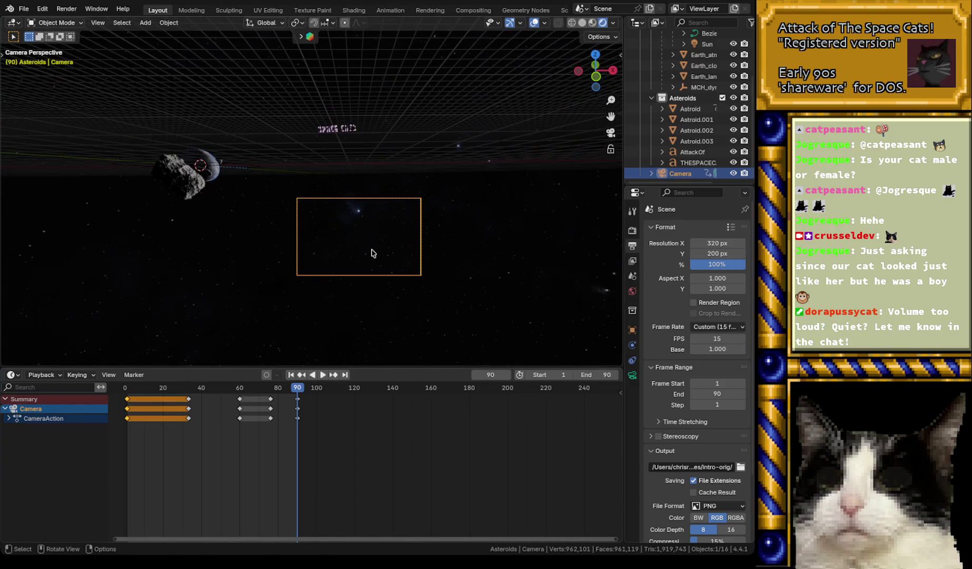
{"action": "scroll", "coordinate": [372, 254], "scroll_direction": "up", "scroll_amount": 2}
{"action": "left_click", "coordinate": [694, 153]}
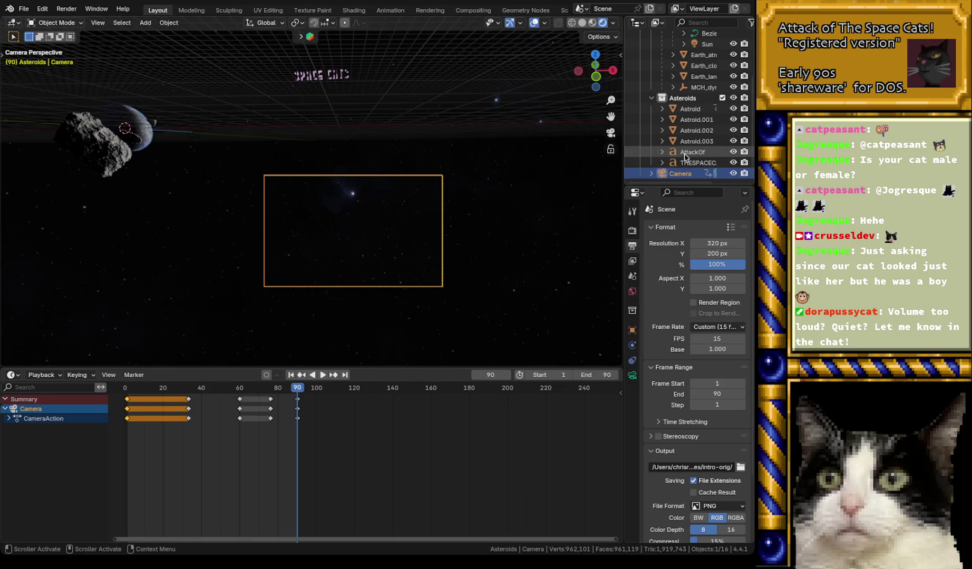
{"action": "left_click", "coordinate": [697, 163], "text": "ctrl"}
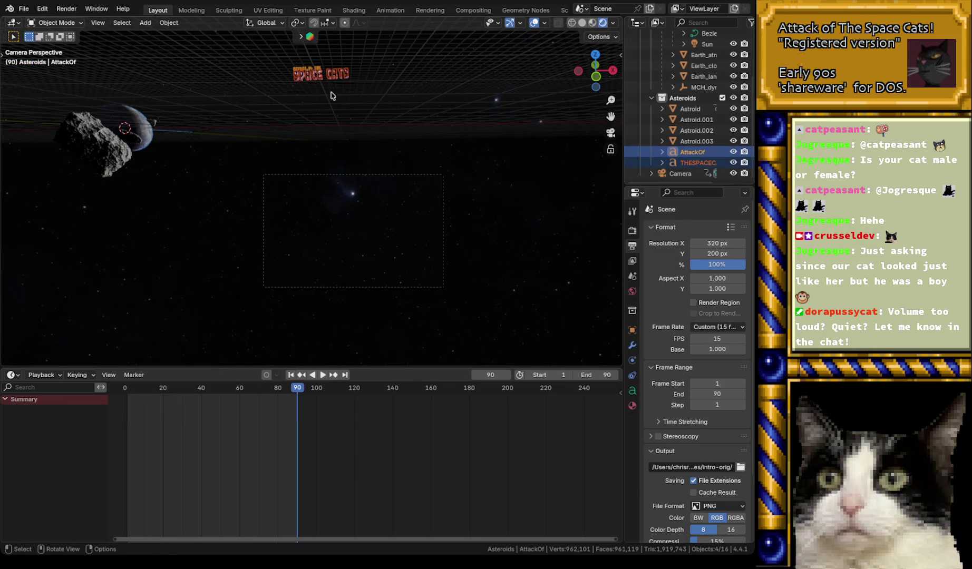
{"action": "key", "text": "g"}
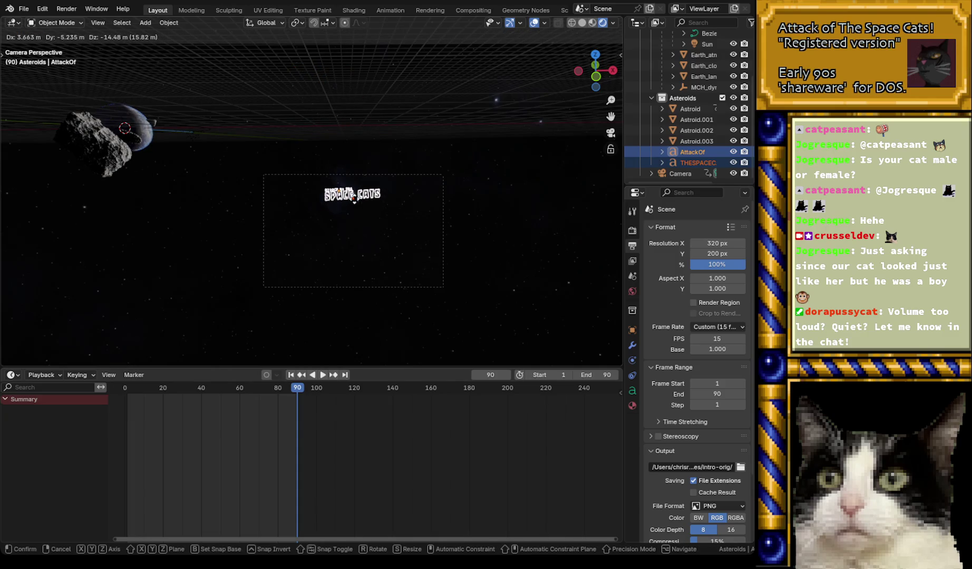
{"action": "left_click", "coordinate": [354, 200]}
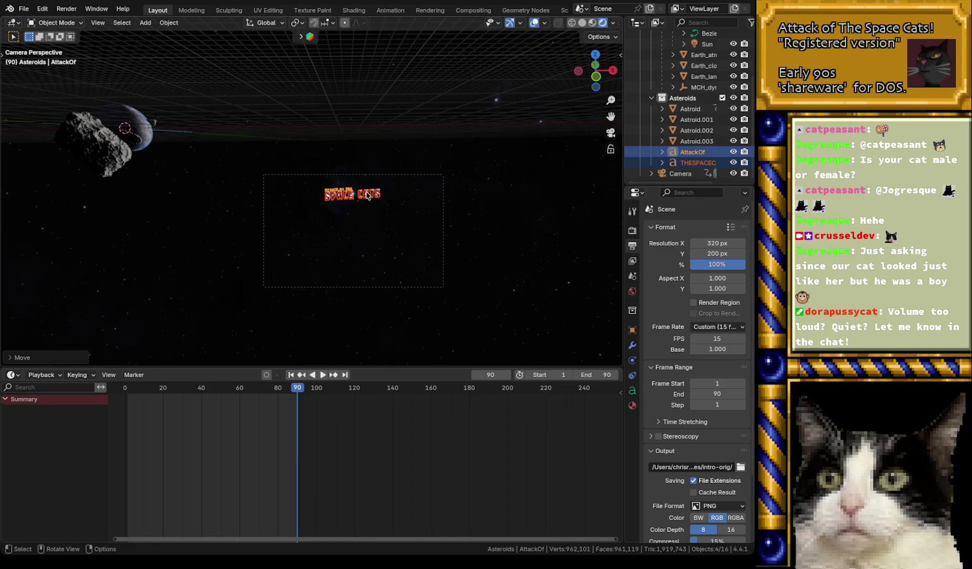
{"action": "left_click", "coordinate": [233, 398]}
{"action": "key", "text": "shift+ctrl+space"}
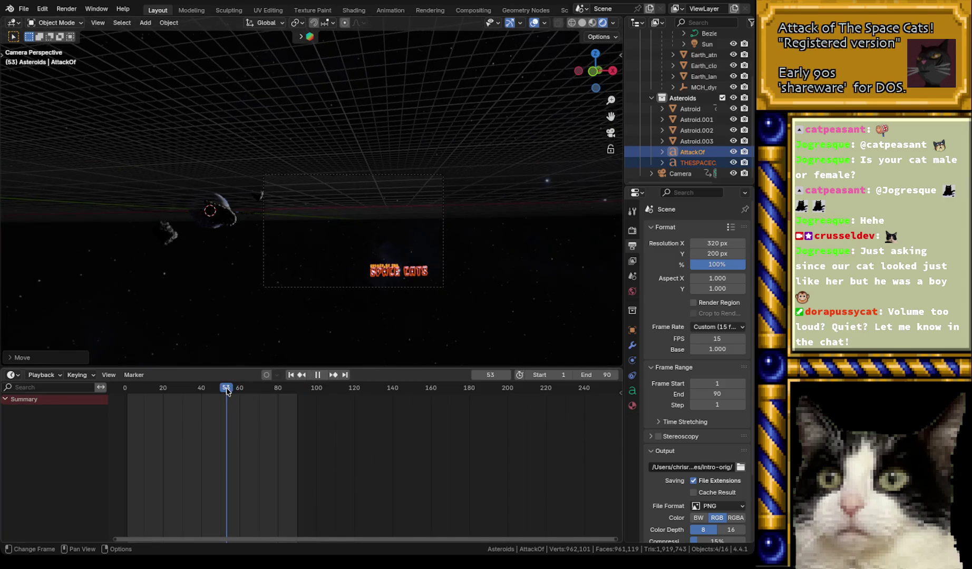
{"action": "left_click_drag", "start_coordinate": [192, 391], "coordinate": [298, 390]}
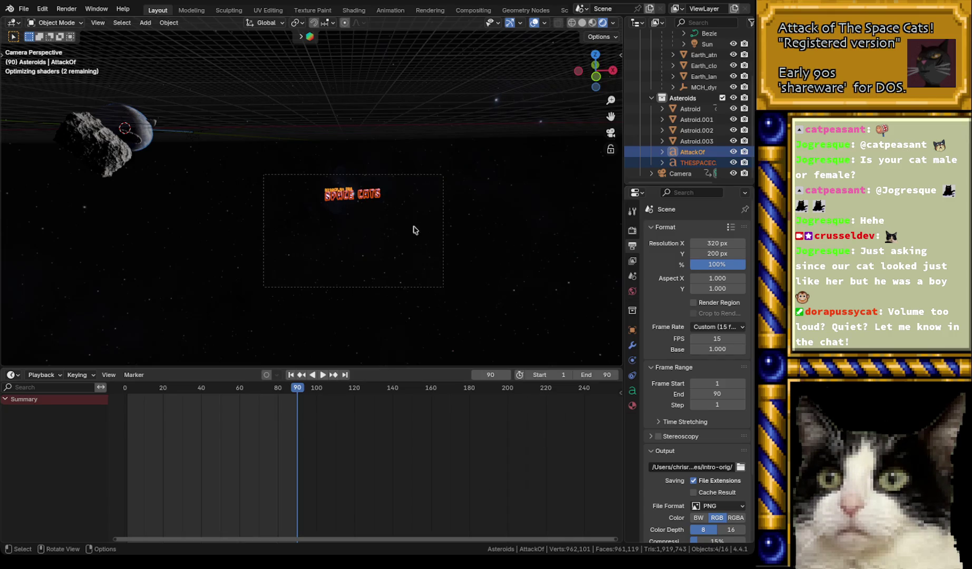
{"action": "key", "text": "g"}
{"action": "key", "text": "z"}
{"action": "key", "text": "z"}
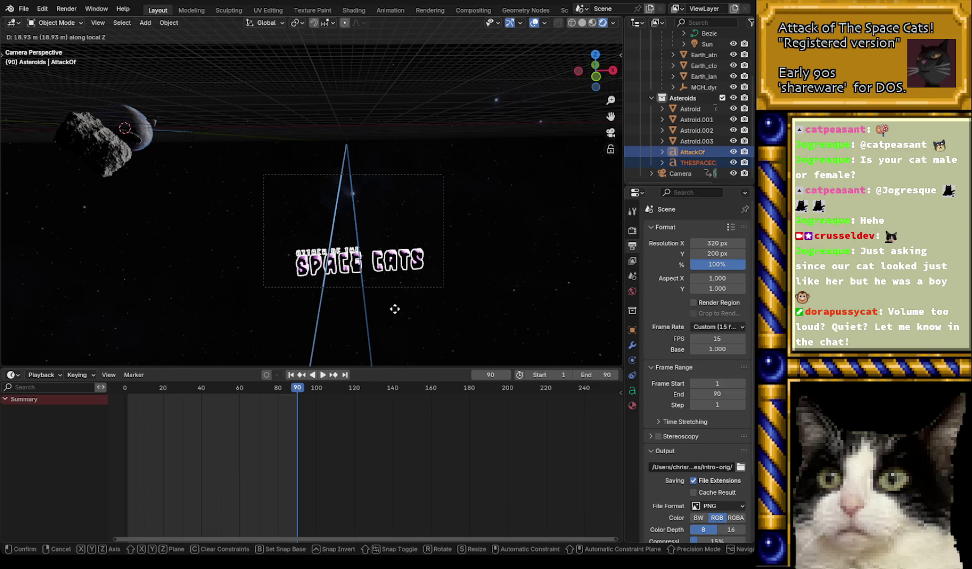
- Move the title closer, raise it along Z, nudge it back, then fill the viewport with the camera view
{"action": "left_click", "coordinate": [394, 309]}
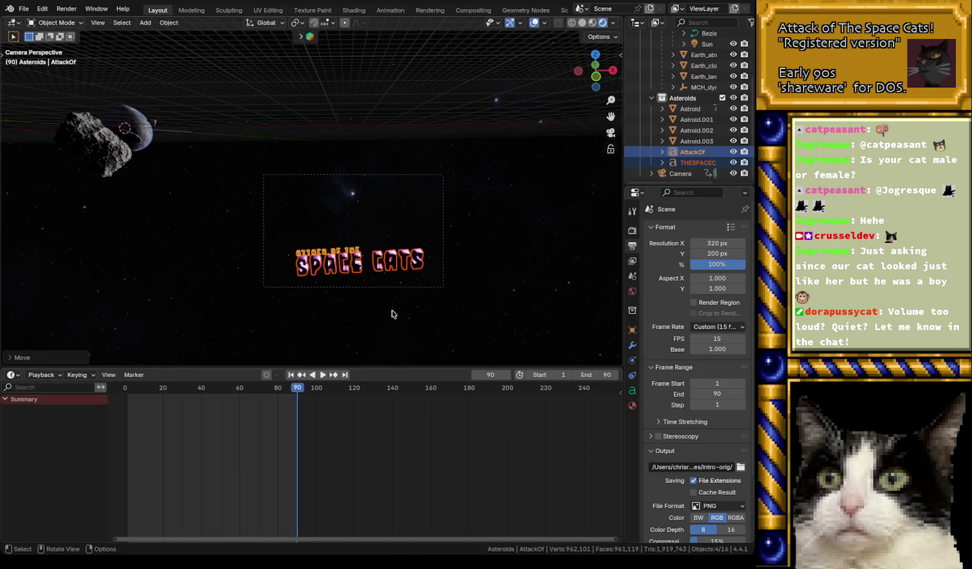
{"action": "key", "text": "g"}
{"action": "key", "text": "z"}
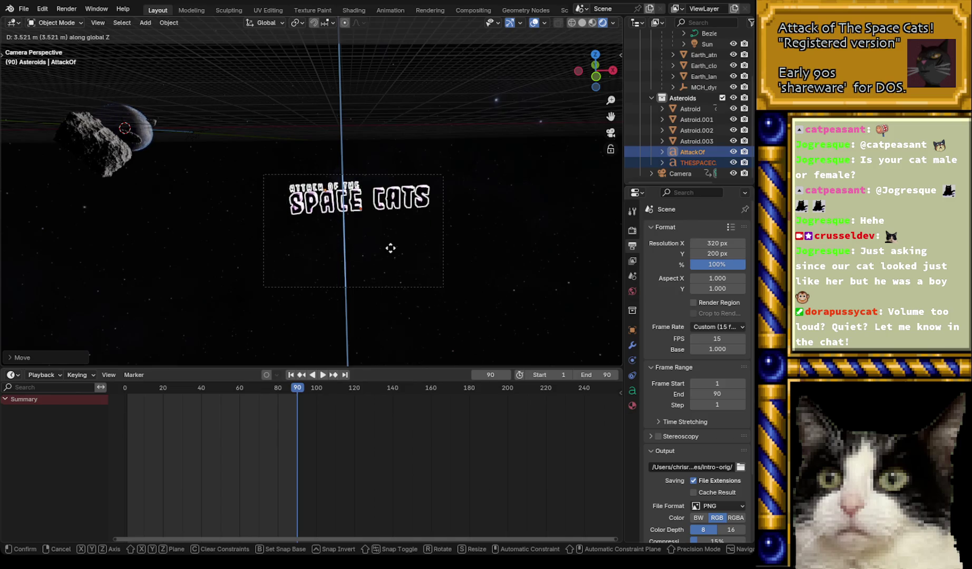
{"action": "left_click", "coordinate": [391, 251]}
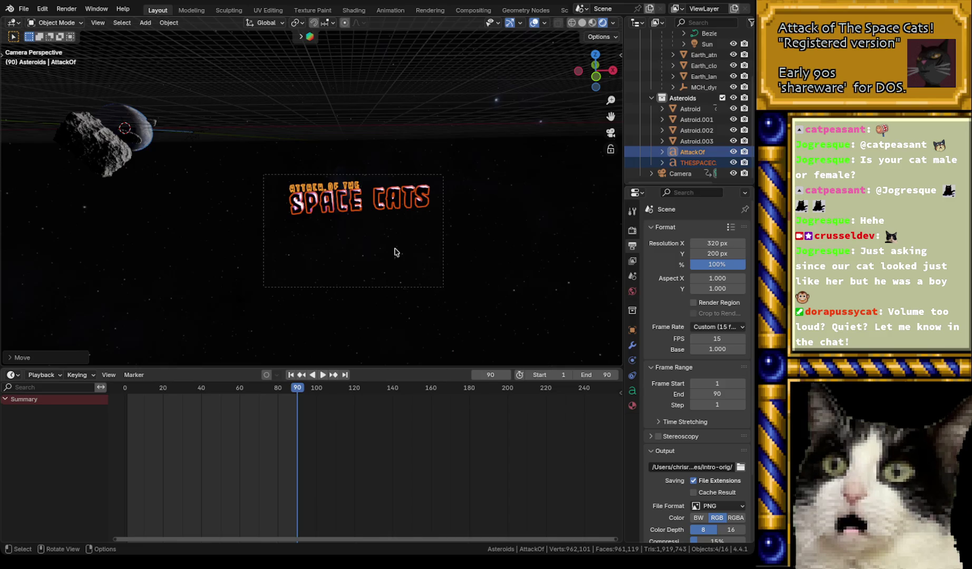
{"action": "key", "text": "g"}
{"action": "key", "text": "z"}
{"action": "key", "text": "z"}
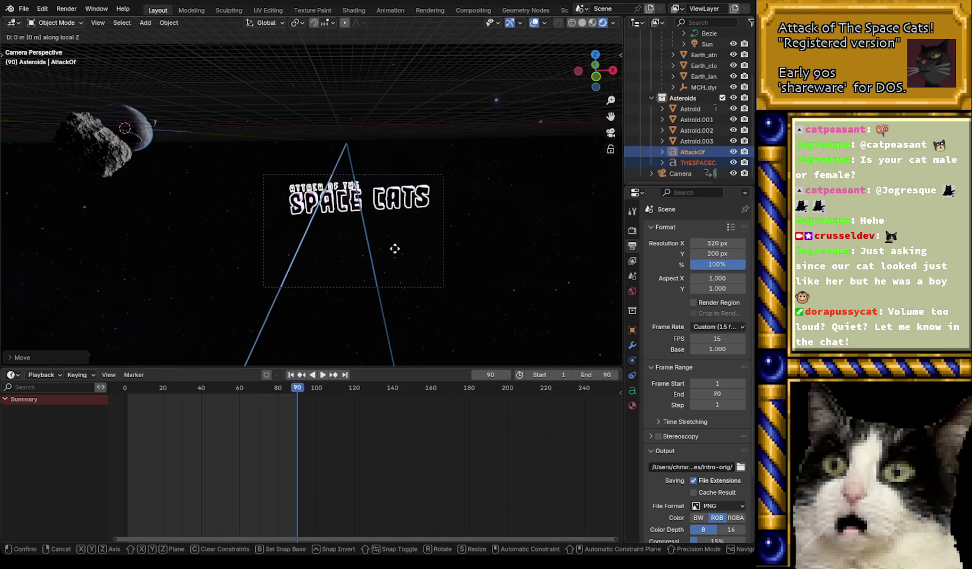
{"action": "mouse_move", "coordinate": [397, 243]}
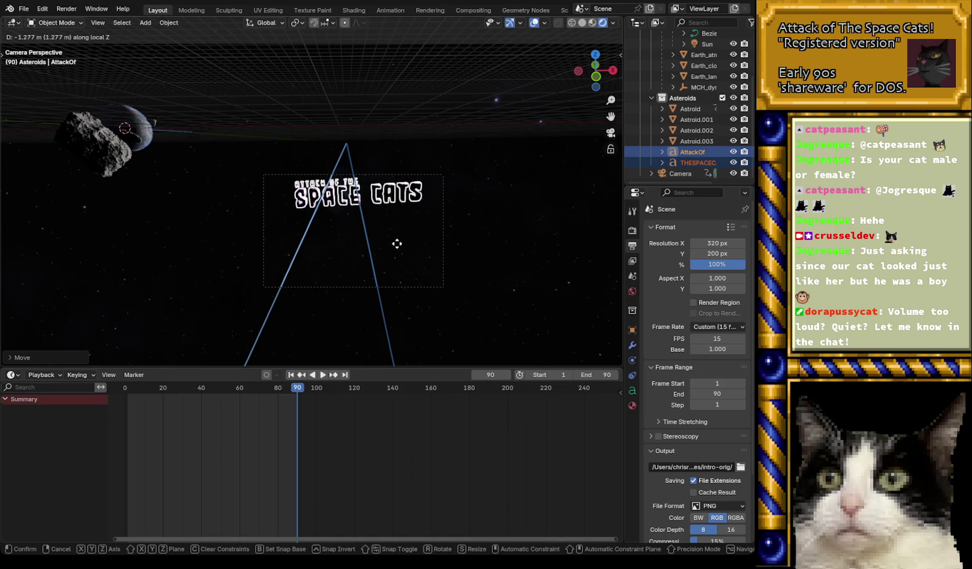
{"action": "left_click", "coordinate": [397, 243]}
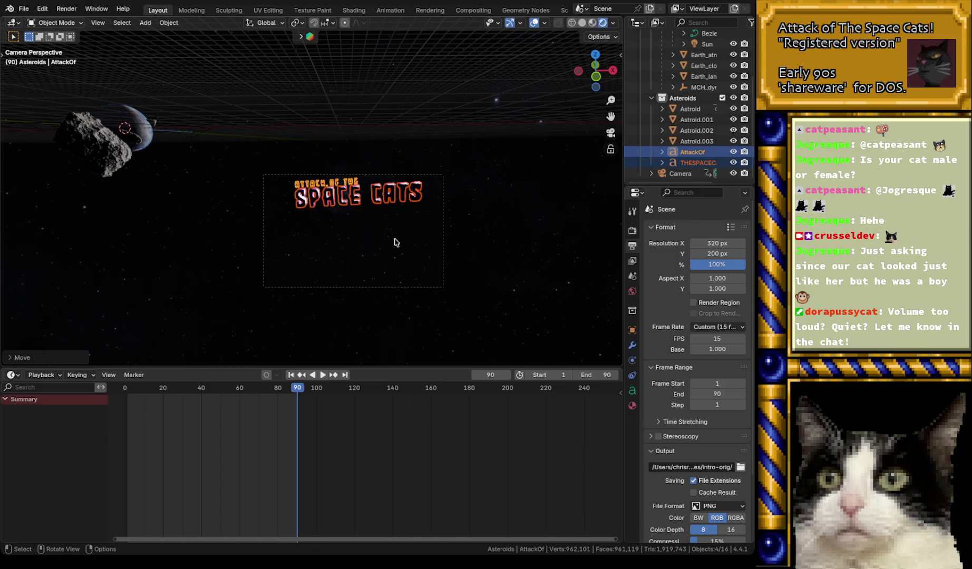
{"action": "key", "text": "Home"}
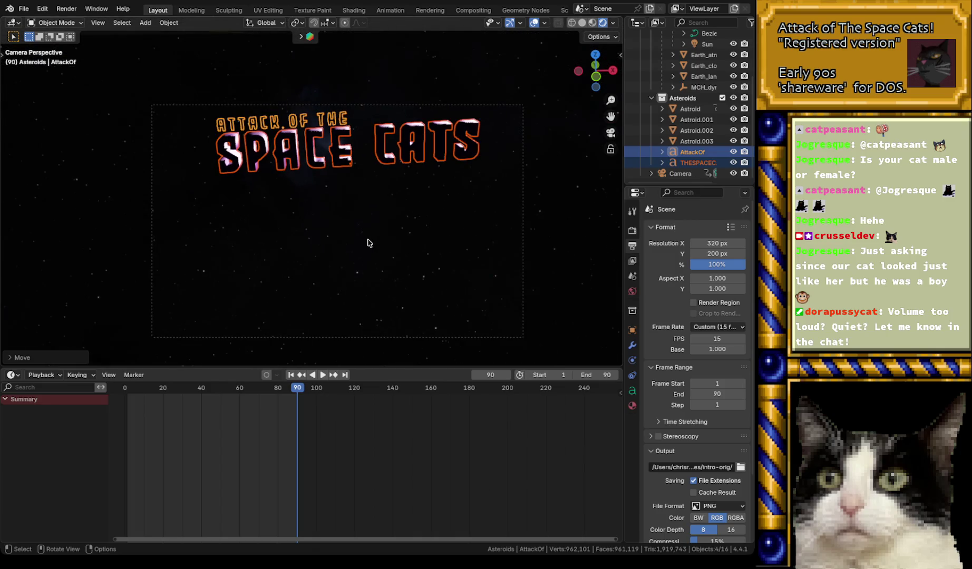
- Rotate the BezierCircle about 117.63° around global Z so the title is lit purple
{"action": "middle_click_drag", "start_coordinate": [373, 244], "coordinate": [367, 211], "text": "shift"}
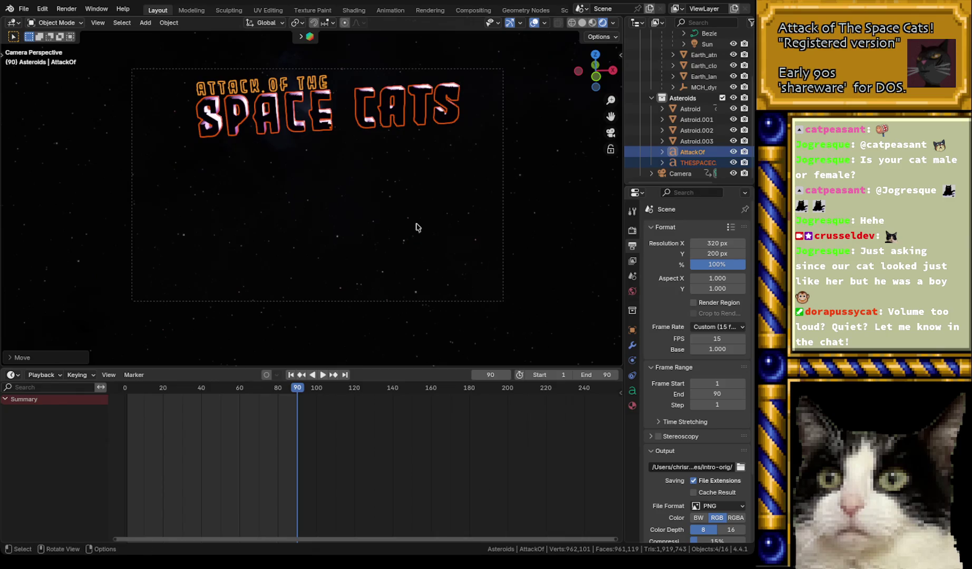
{"action": "scroll", "coordinate": [707, 78], "scroll_direction": "up", "scroll_amount": 2}
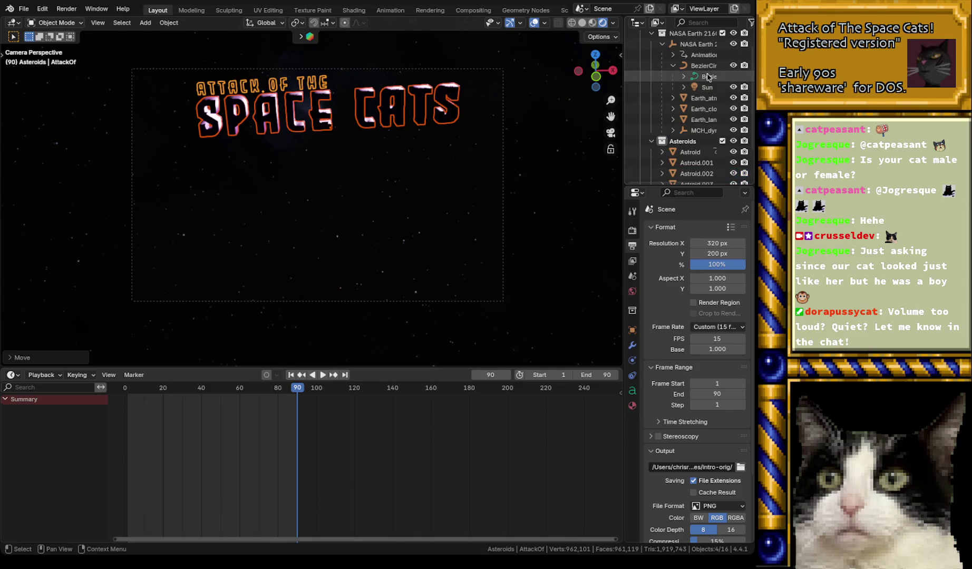
{"action": "left_click", "coordinate": [708, 77]}
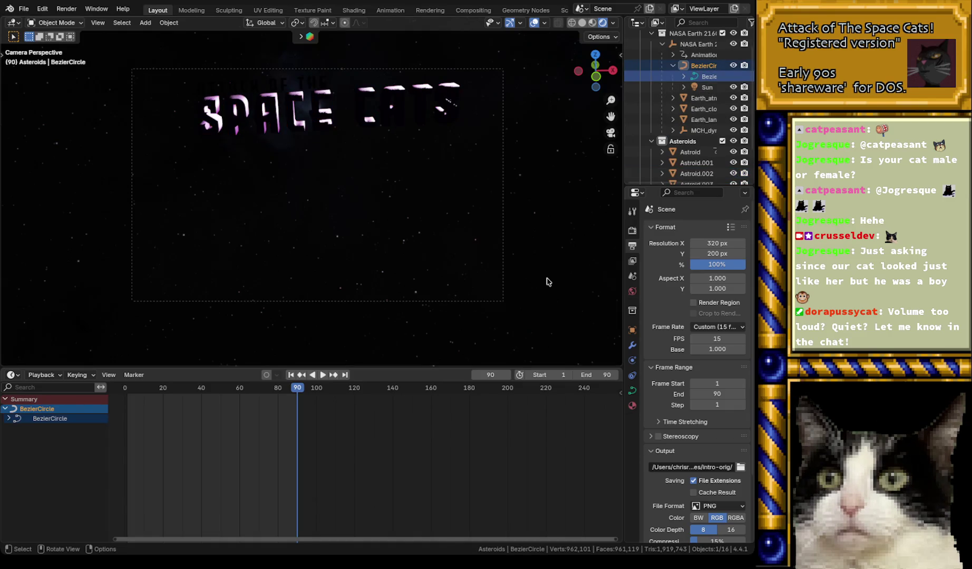
{"action": "key", "text": "r"}
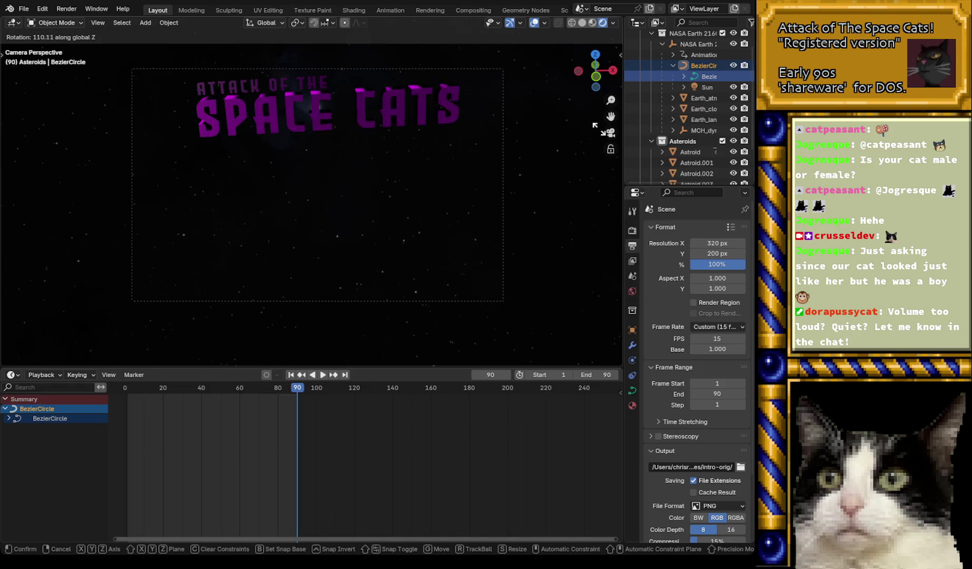
{"action": "left_click", "coordinate": [384, 187]}
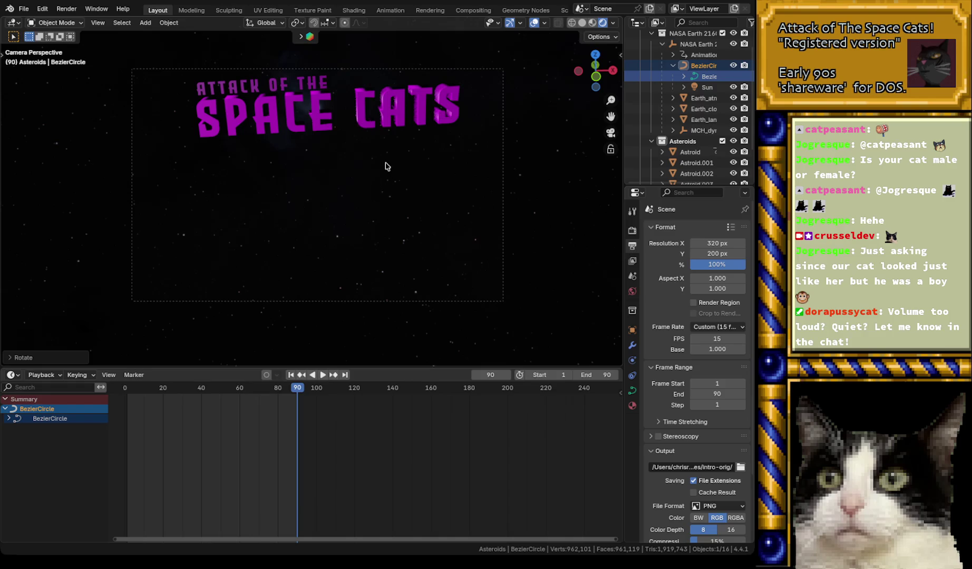
- Move AttackOf and THESPACECATS together slightly up and left in the camera shot
{"action": "scroll", "coordinate": [696, 132], "scroll_direction": "down", "scroll_amount": 3}
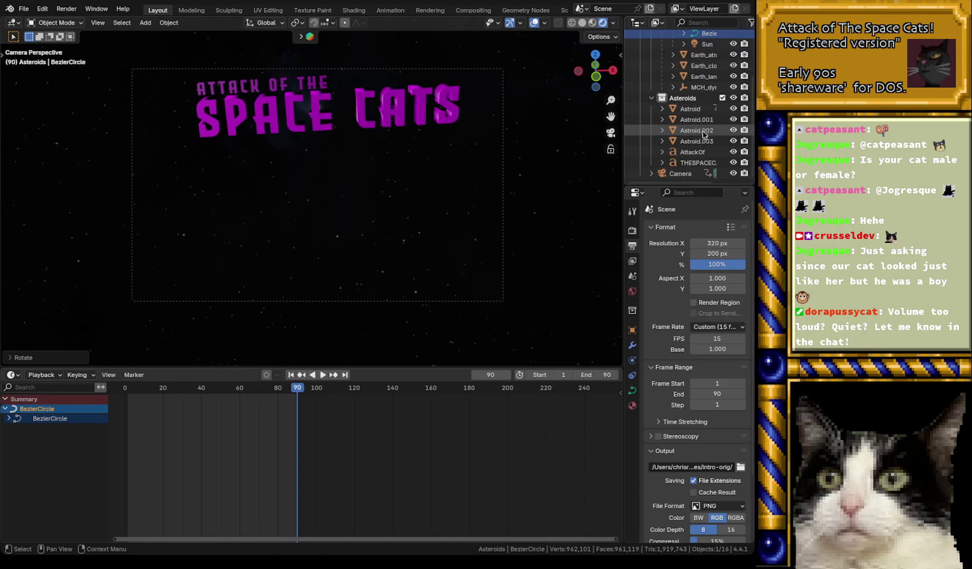
{"action": "left_click", "coordinate": [693, 152]}
{"action": "left_click", "coordinate": [700, 162], "text": "shift"}
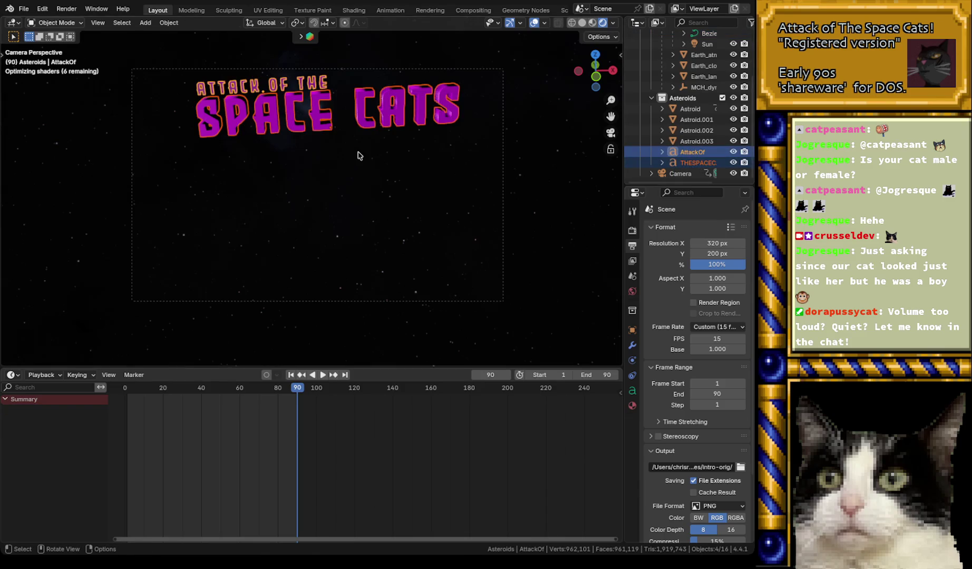
{"action": "key", "text": "g"}
{"action": "key", "text": "x"}
{"action": "key", "text": "x"}
{"action": "key", "text": "x"}
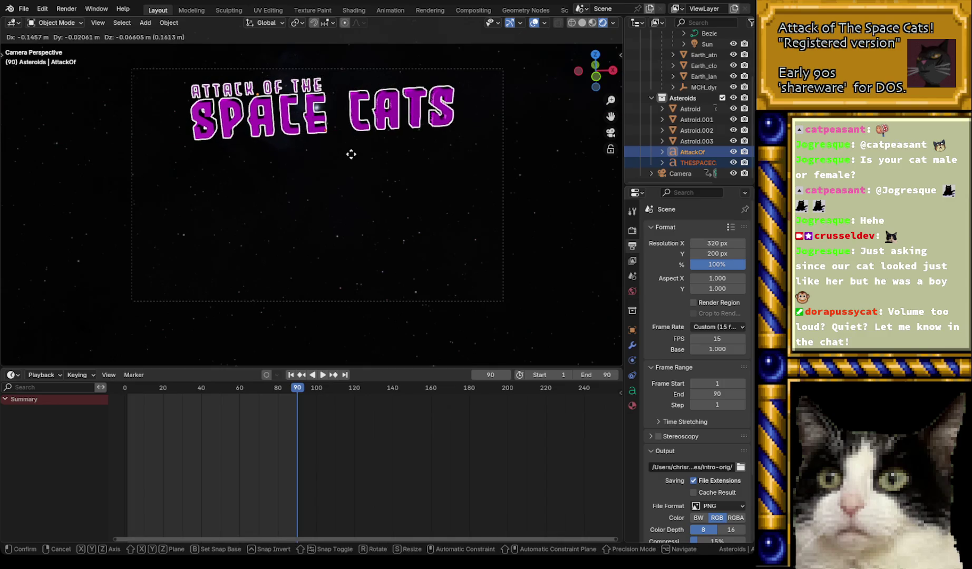
{"action": "left_click", "coordinate": [342, 154]}
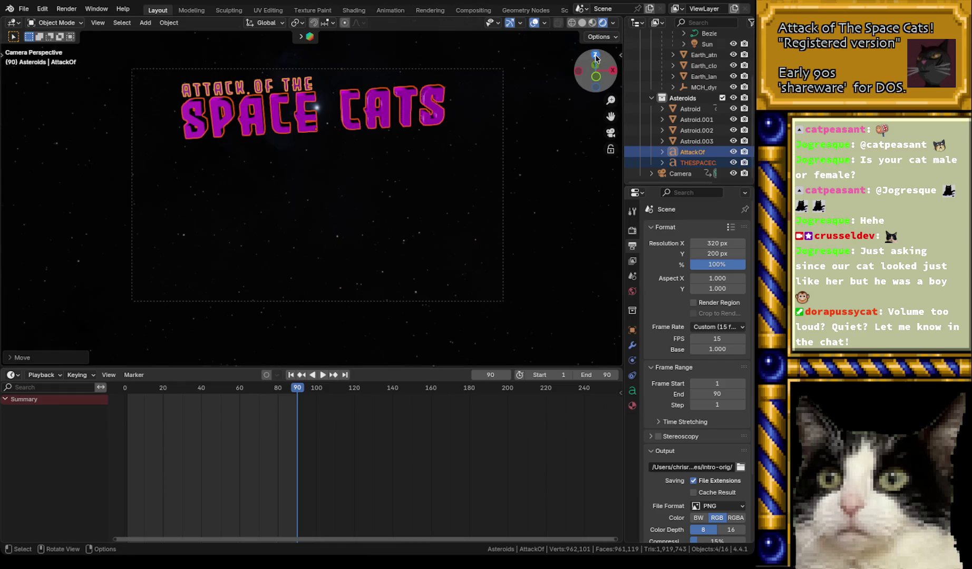
{"action": "left_click", "coordinate": [595, 54]}
- Pan the top and side views to locate the camera and the title text objects
{"action": "scroll", "coordinate": [401, 282], "scroll_direction": "up", "scroll_amount": 4}
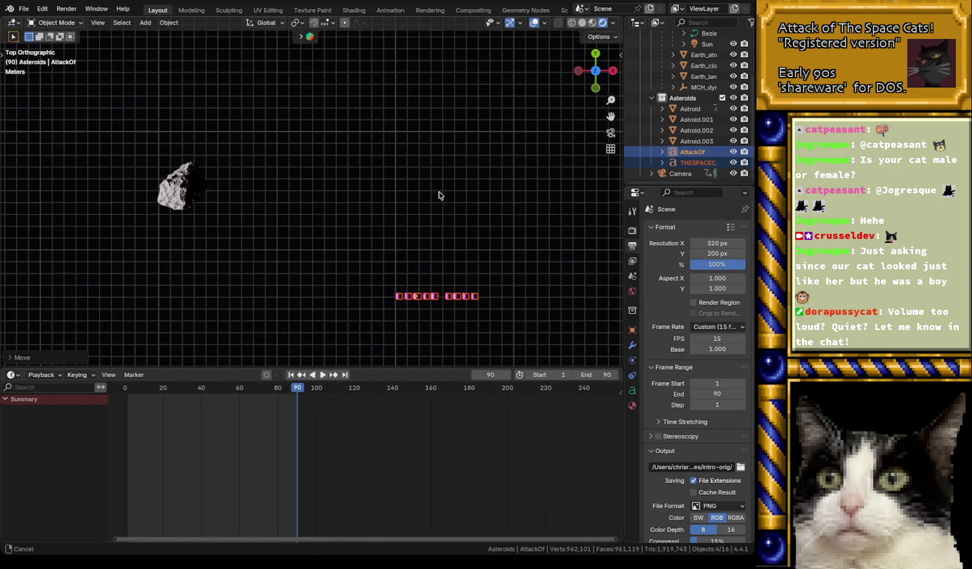
{"action": "middle_click_drag", "start_coordinate": [438, 232], "coordinate": [450, 101], "text": "shift"}
{"action": "left_click", "coordinate": [683, 175]}
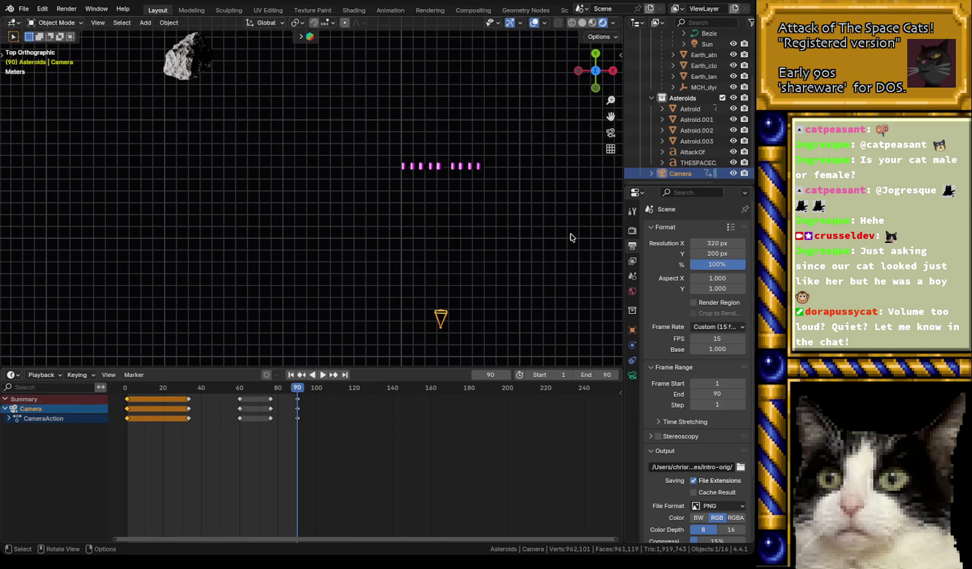
{"action": "scroll", "coordinate": [521, 241], "scroll_direction": "up", "scroll_amount": 1}
{"action": "mouse_move", "coordinate": [520, 241]}
{"action": "middle_mouse_down", "text": "shift"}
{"action": "mouse_move", "coordinate": [504, 220]}
{"action": "mouse_move", "coordinate": [434, 187]}
{"action": "middle_mouse_up", "text": "shift"}
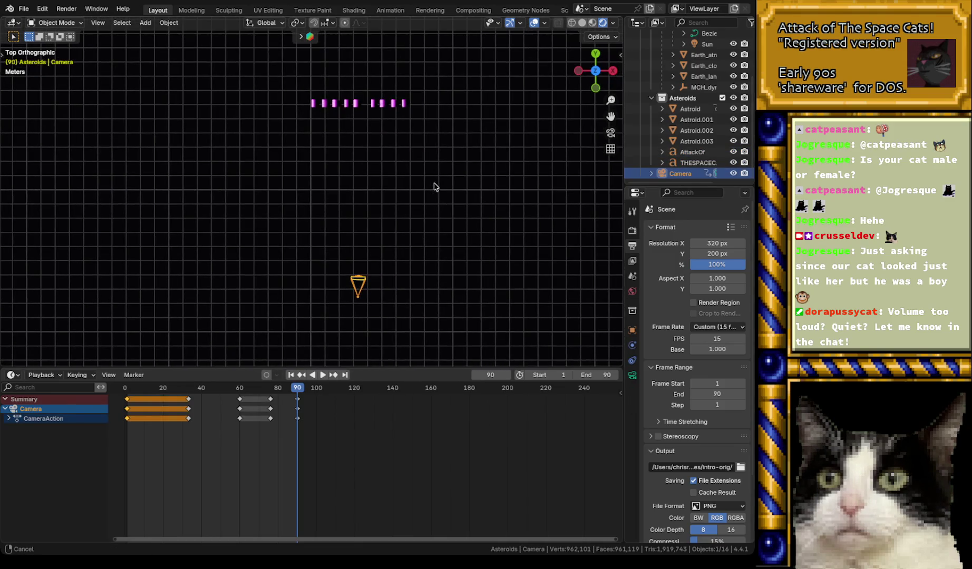
{"action": "left_click", "coordinate": [613, 71]}
{"action": "mouse_move", "coordinate": [449, 191]}
{"action": "middle_mouse_down", "text": "shift"}
{"action": "mouse_move", "coordinate": [351, 126]}
{"action": "mouse_move", "coordinate": [381, 148]}
{"action": "middle_mouse_up", "text": "shift"}
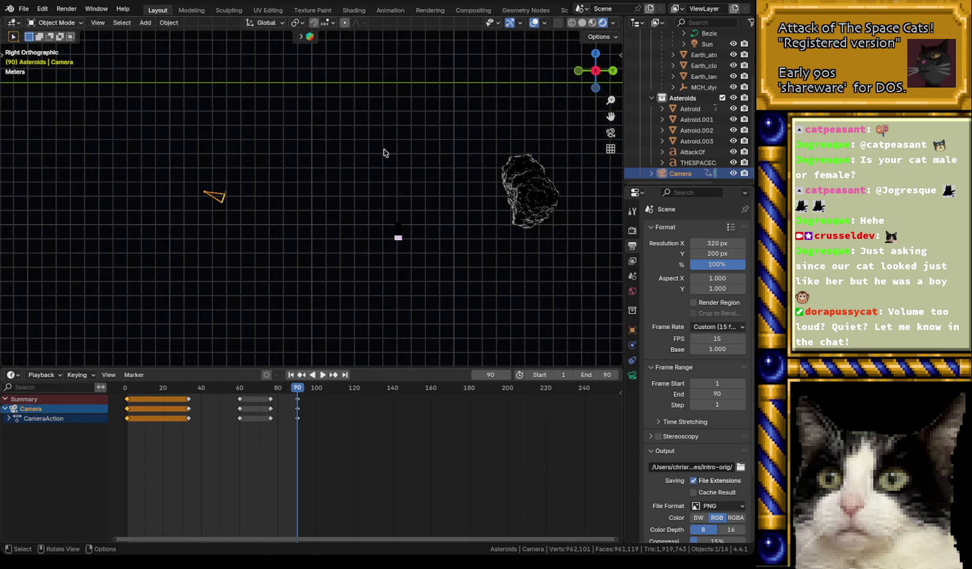
{"action": "left_click", "coordinate": [698, 162]}
{"action": "left_click", "coordinate": [697, 152]}
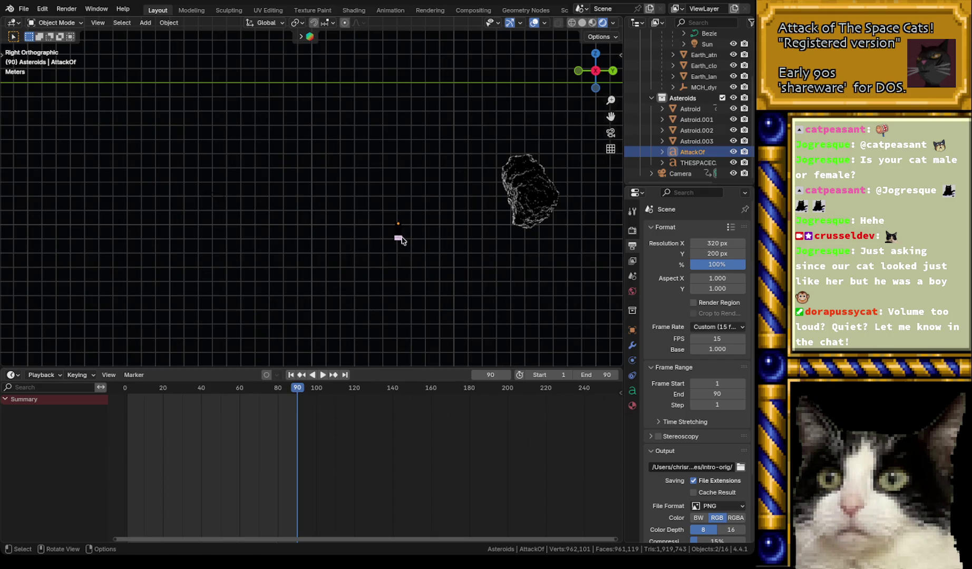
{"action": "left_click", "coordinate": [681, 173]}
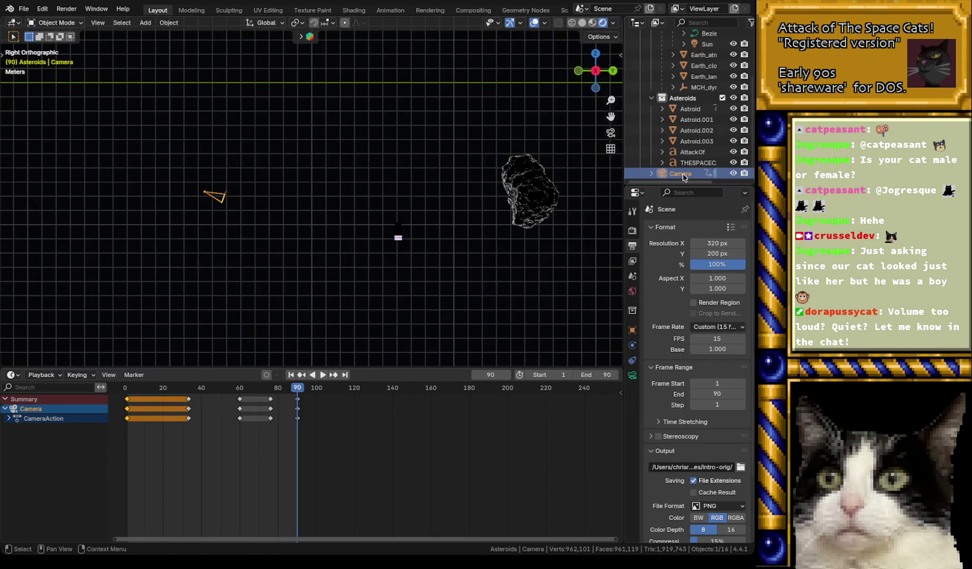
- Rotate both title texts into place and view the framed title through the camera
{"action": "left_click", "coordinate": [688, 152]}
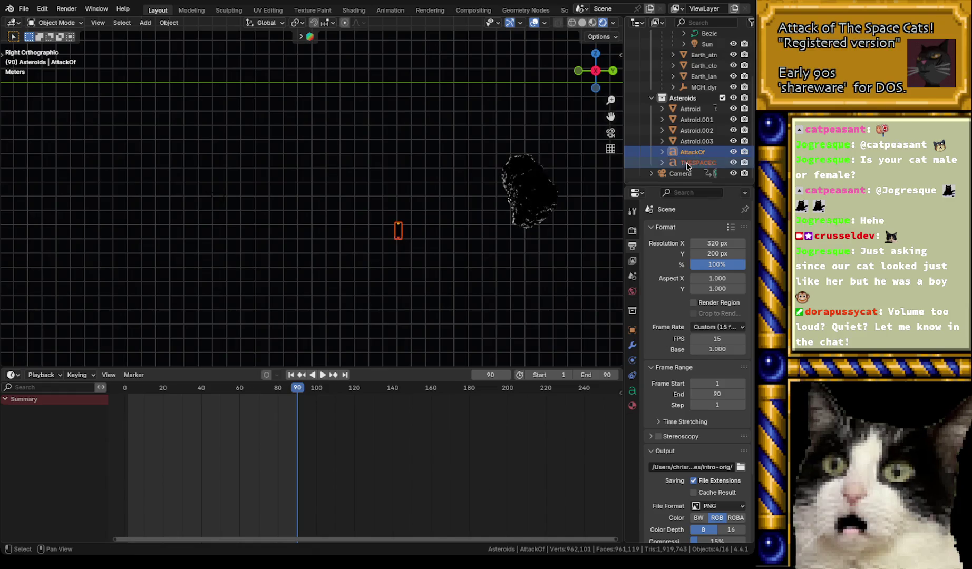
{"action": "left_click", "coordinate": [696, 162], "text": "shift"}
{"action": "key", "text": "r"}
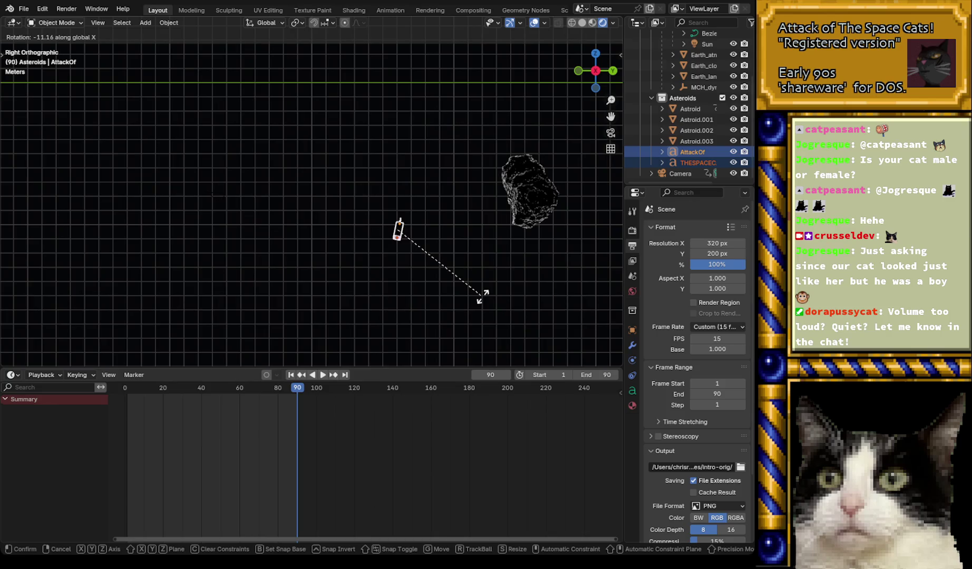
{"action": "left_click", "coordinate": [484, 295]}
{"action": "left_click", "coordinate": [679, 173]}
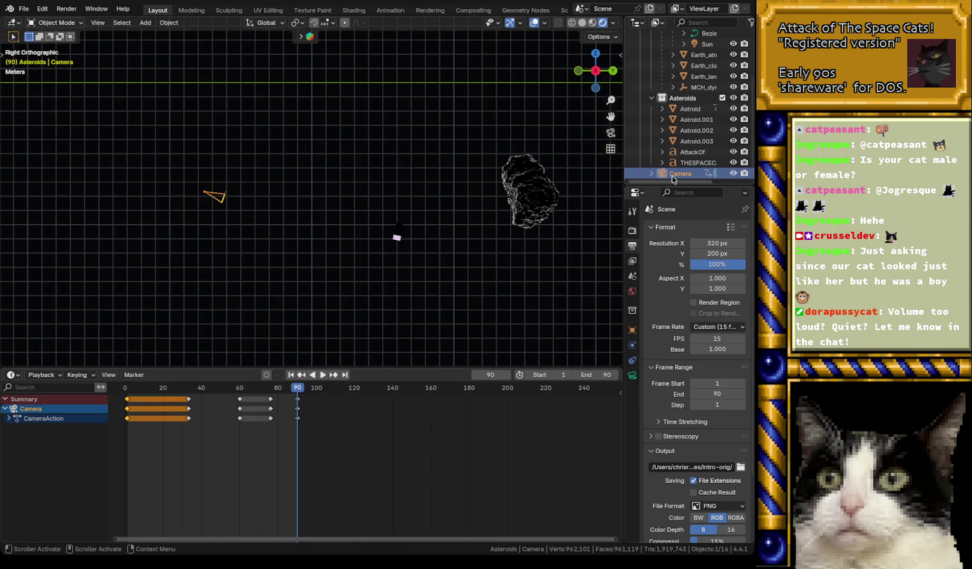
{"action": "key", "text": "KP_0"}
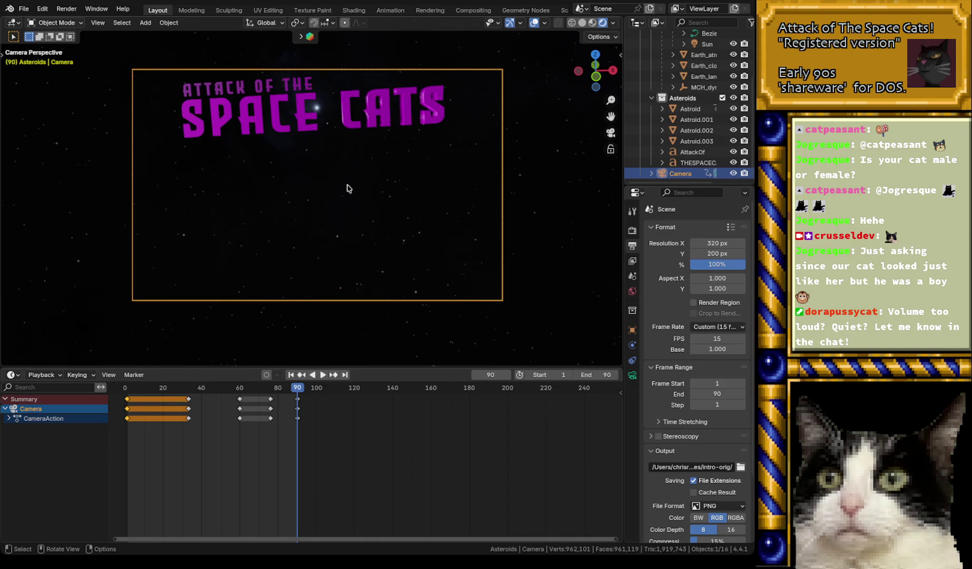
{"action": "left_click", "coordinate": [692, 152]}
- Clear the text object selection and save the project as intro2.blend
{"action": "left_click", "coordinate": [695, 162], "text": "ctrl"}
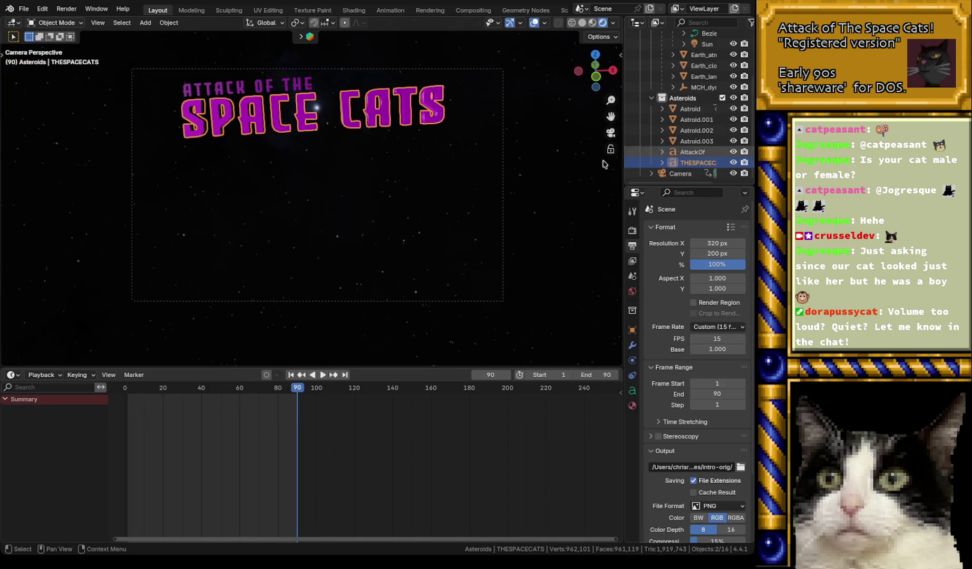
{"action": "left_click", "coordinate": [555, 180]}
{"action": "key", "text": "ctrl+s"}
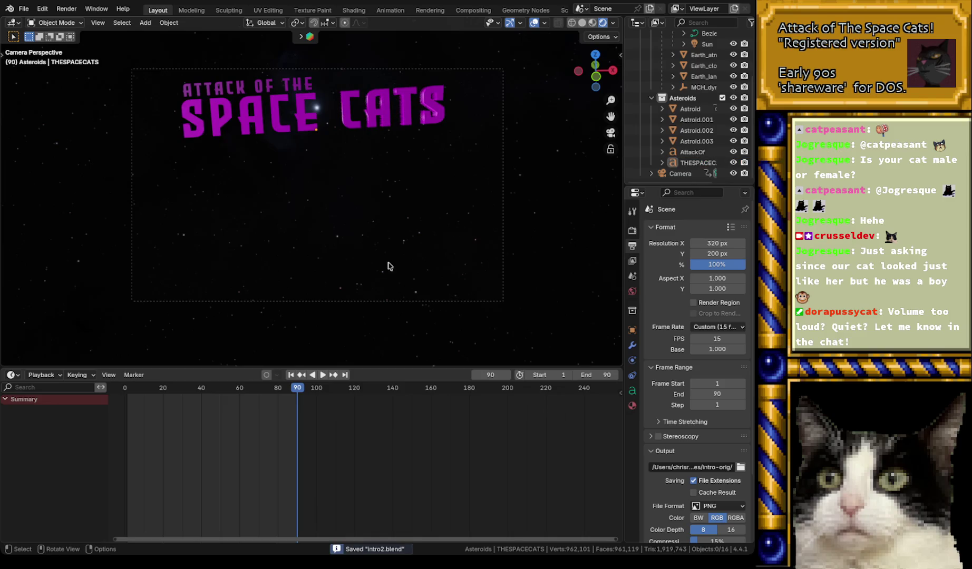
- Play the intro and scrub to around frame 72, then select the AttackOf text object
{"action": "key", "text": "space"}
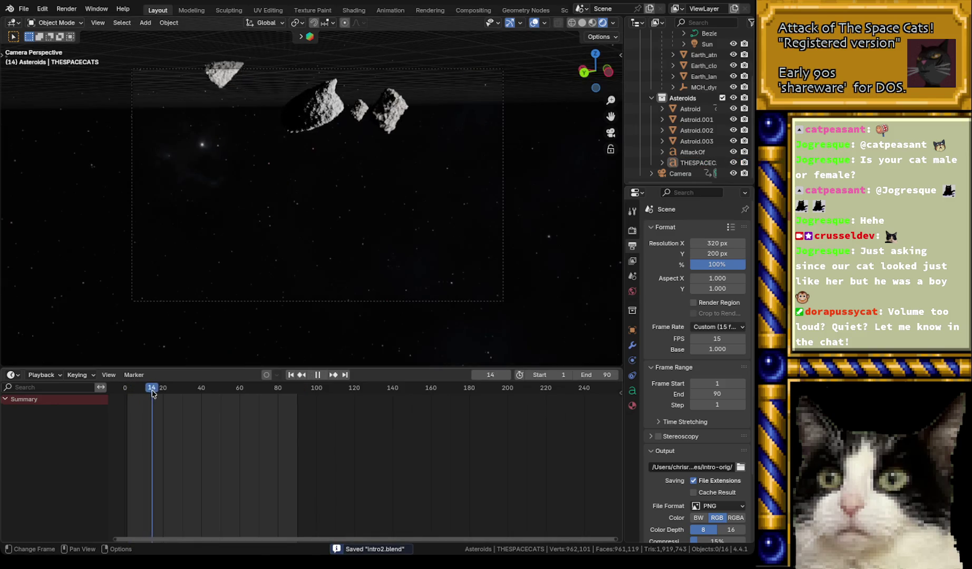
{"action": "left_click_drag", "start_coordinate": [191, 400], "coordinate": [244, 404]}
{"action": "mouse_move", "coordinate": [244, 405]}
{"action": "left_mouse_down"}
{"action": "mouse_move", "coordinate": [282, 407]}
{"action": "mouse_move", "coordinate": [260, 407]}
{"action": "left_mouse_up"}
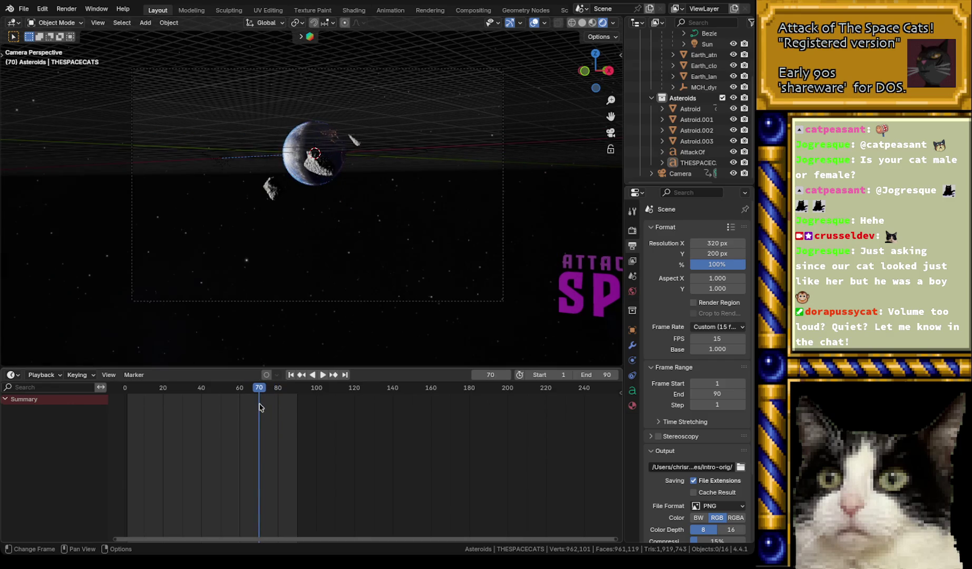
{"action": "left_click", "coordinate": [693, 152]}
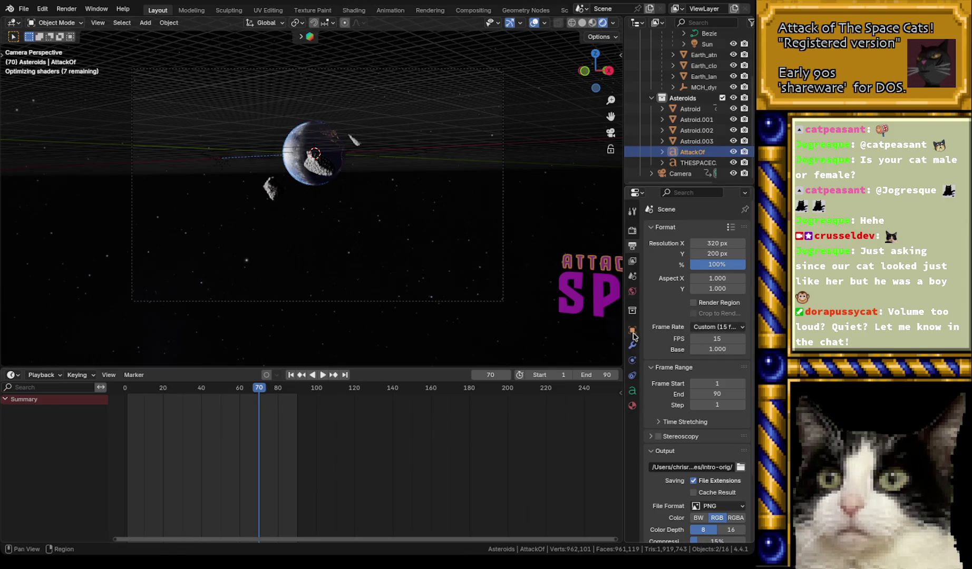
- Keyframe AttackOf as hidden in Viewports and Renders at frame 1
{"action": "left_click", "coordinate": [632, 330]}
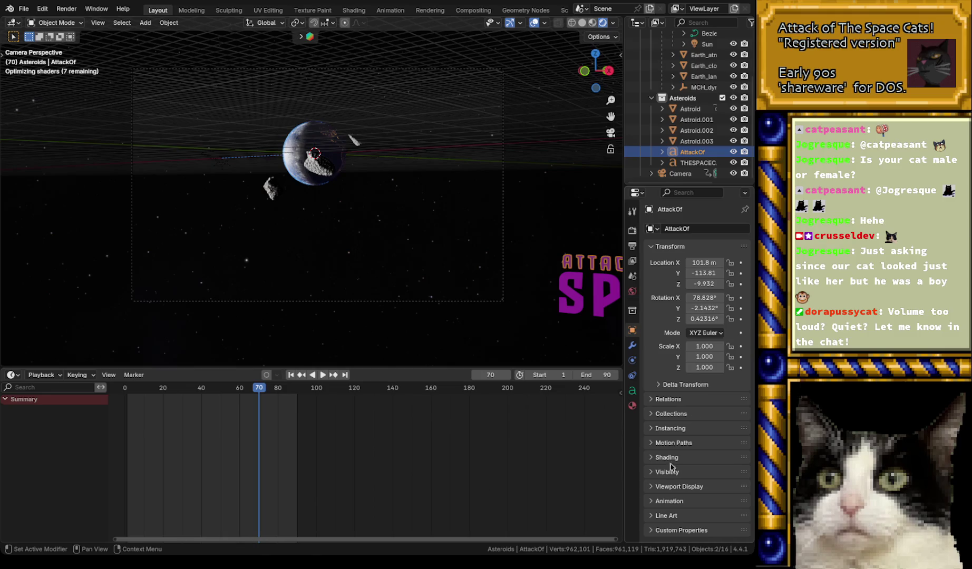
{"action": "left_click", "coordinate": [654, 473]}
{"action": "scroll", "coordinate": [689, 430], "scroll_direction": "down", "scroll_amount": 4}
{"action": "scroll", "coordinate": [690, 429], "scroll_direction": "down", "scroll_amount": 2}
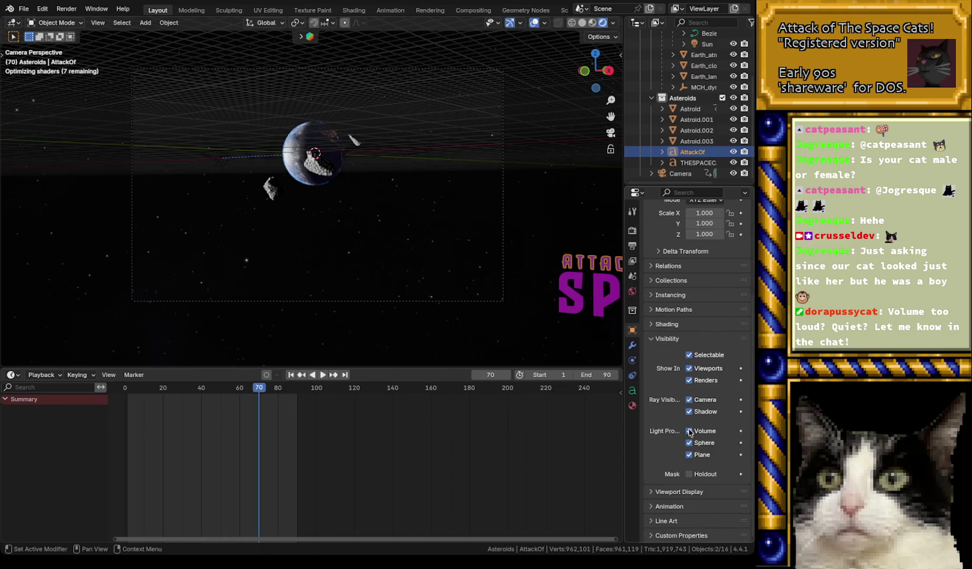
{"action": "left_click", "coordinate": [689, 381]}
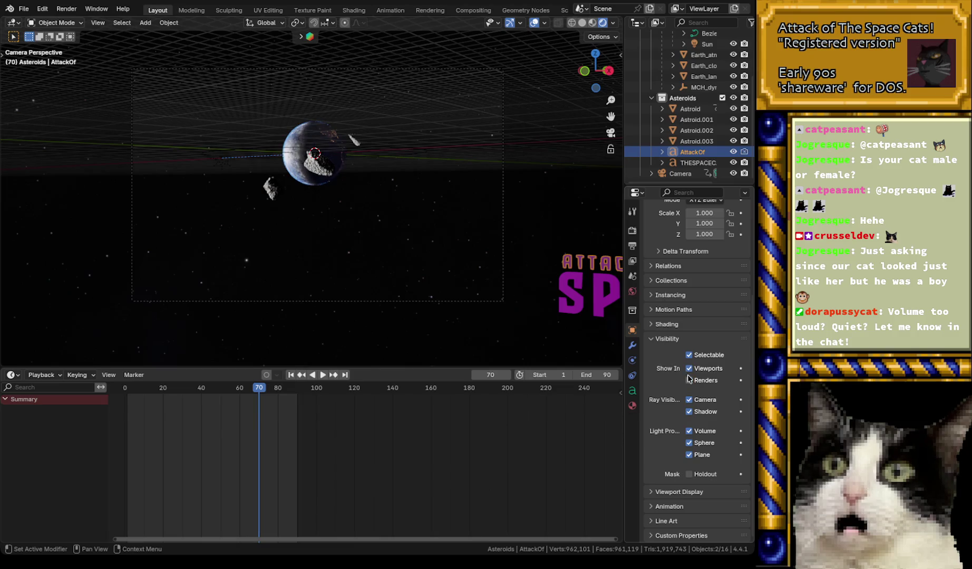
{"action": "left_click", "coordinate": [741, 381]}
{"action": "left_click", "coordinate": [742, 369]}
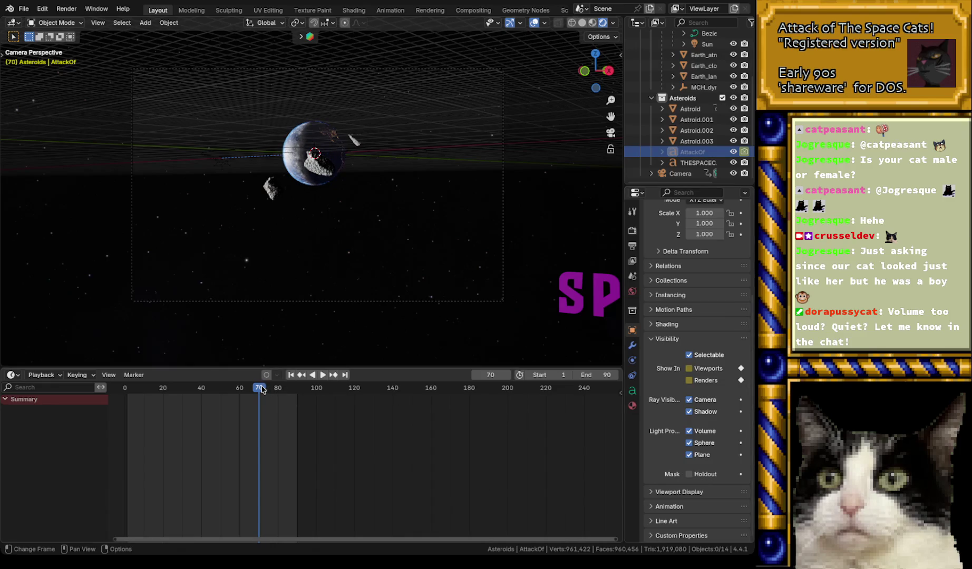
{"action": "key", "text": "space"}
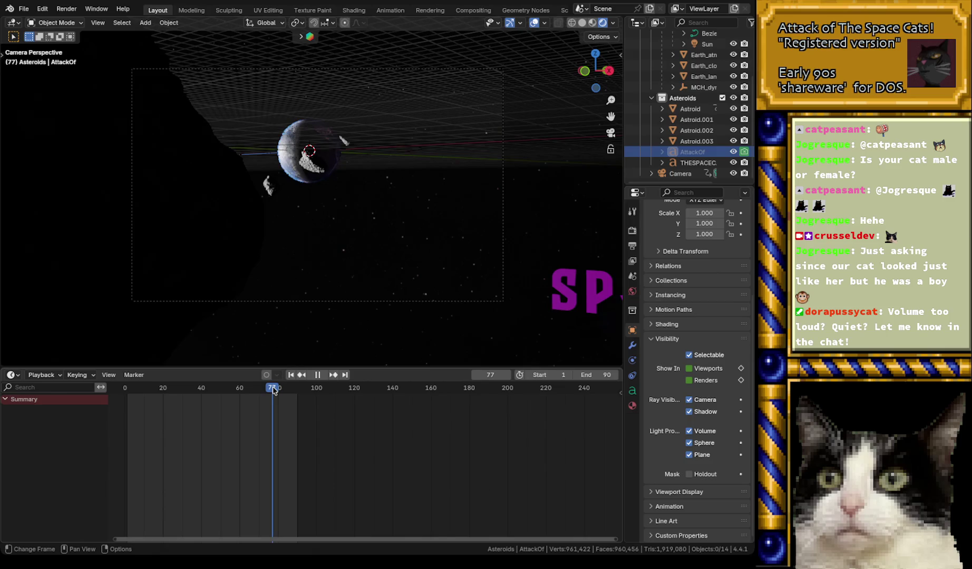
{"action": "left_click_drag", "start_coordinate": [278, 391], "coordinate": [127, 397]}
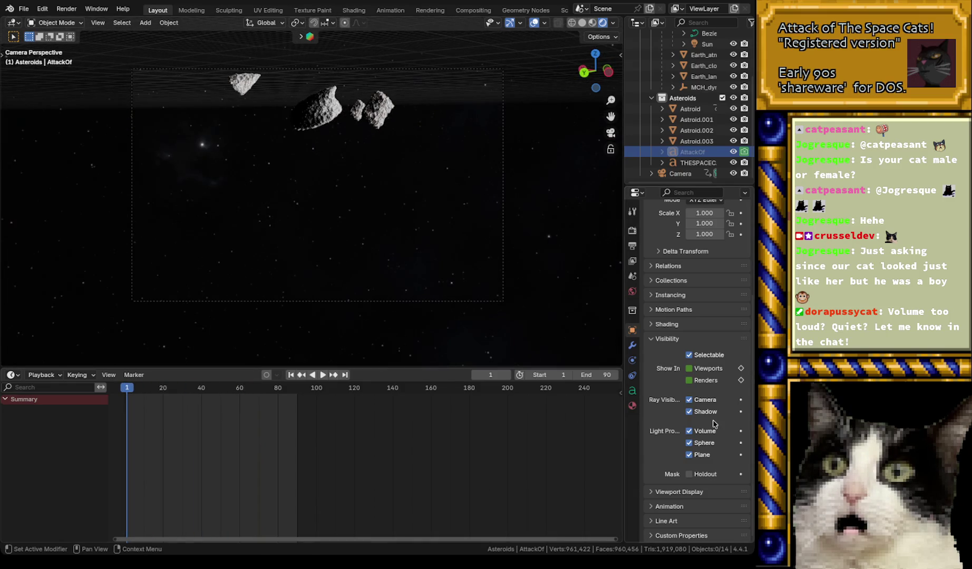
{"action": "left_click", "coordinate": [741, 380]}
{"action": "left_click", "coordinate": [741, 369]}
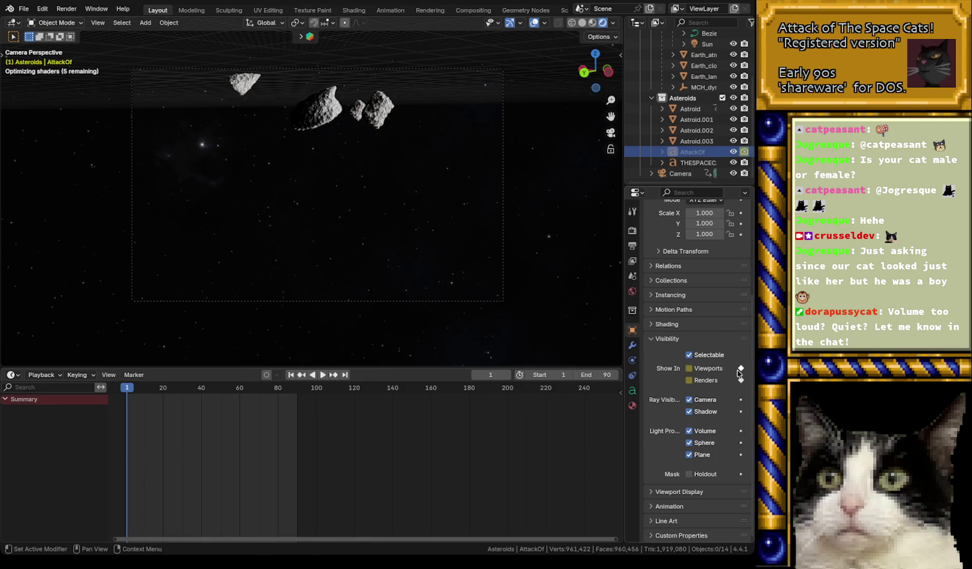
- Key AttackOf visible again at frame 70, then replay the intro from frame 1 to verify
{"action": "left_click_drag", "start_coordinate": [128, 390], "coordinate": [259, 403]}
{"action": "left_click", "coordinate": [741, 381]}
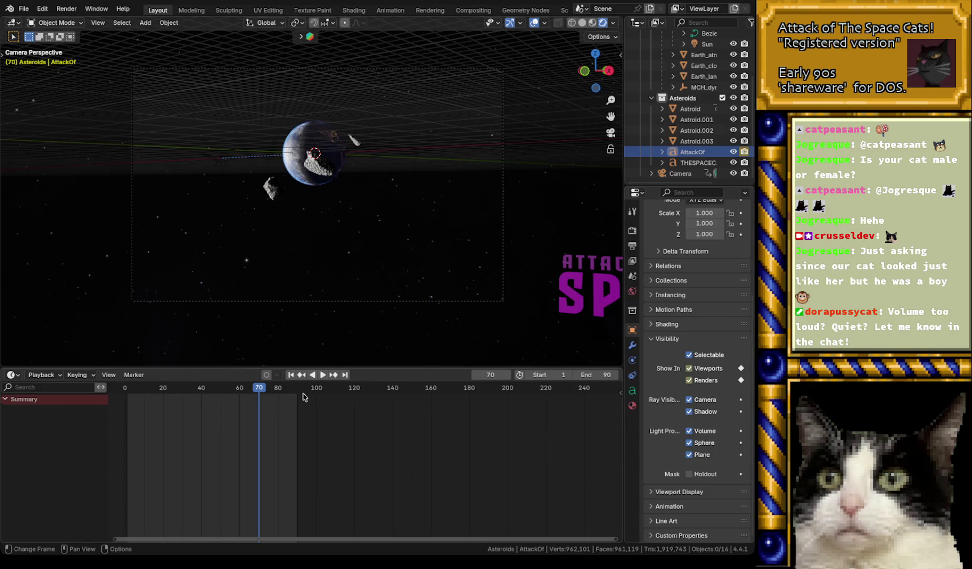
{"action": "right_click", "coordinate": [747, 382]}
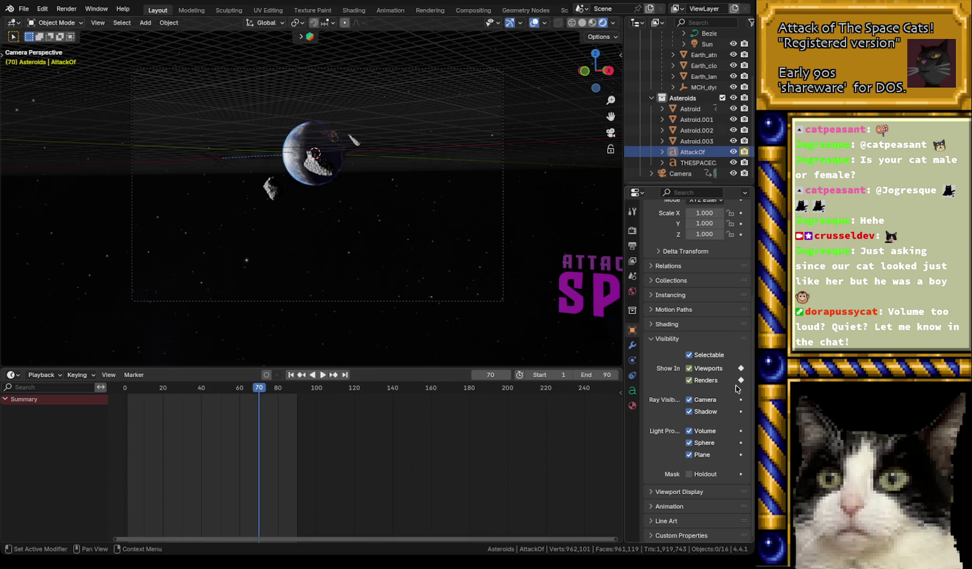
{"action": "left_click", "coordinate": [216, 389]}
{"action": "key", "text": "space"}
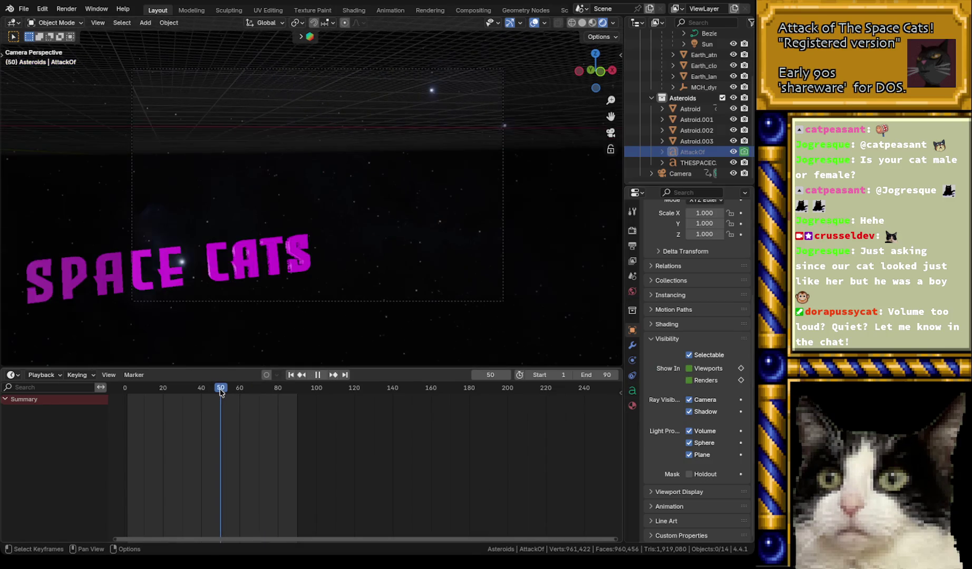
{"action": "left_click_drag", "start_coordinate": [254, 394], "coordinate": [128, 394]}
{"action": "key", "text": "space"}
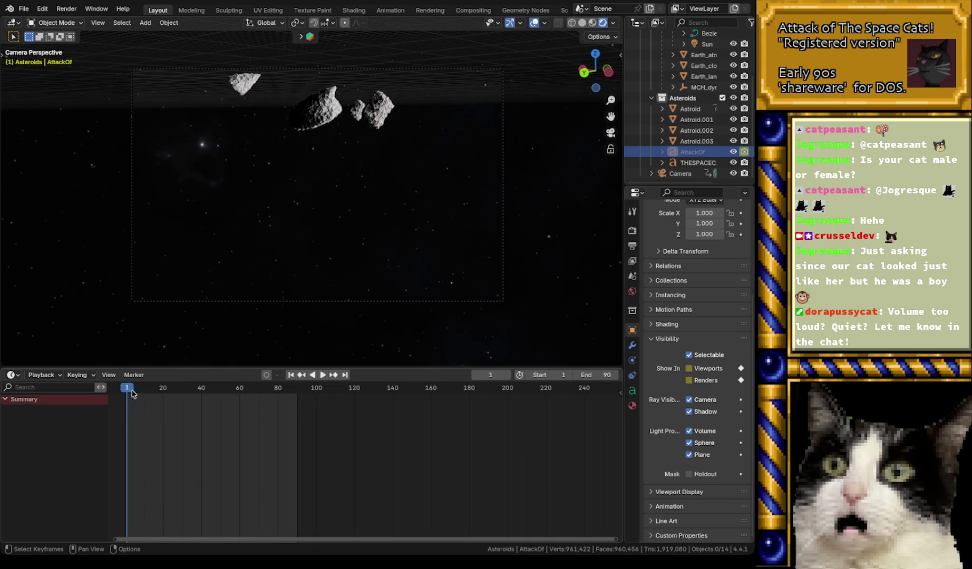
- Keyframe THESPACECATS as hidden in Viewports and Renders at frame 1
{"action": "left_click", "coordinate": [695, 163]}
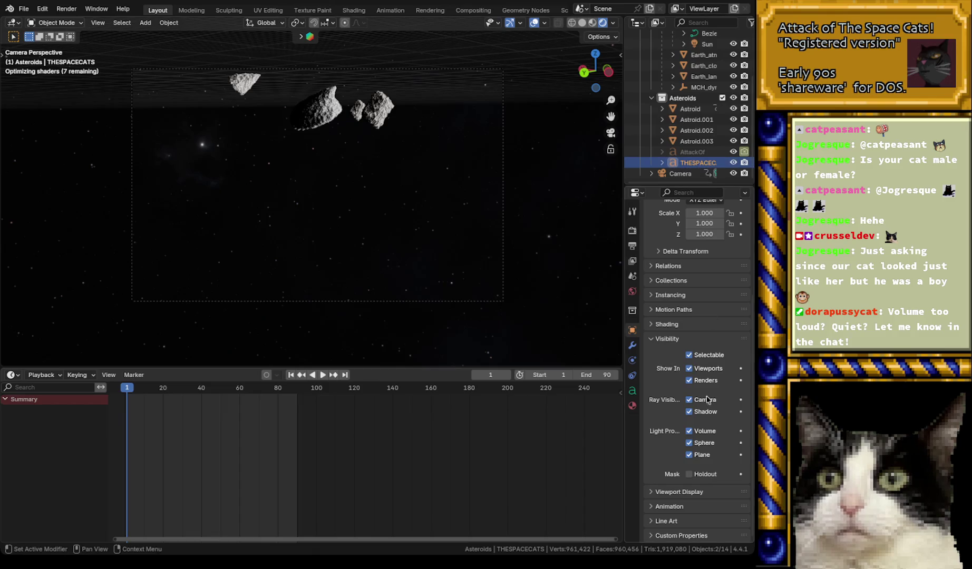
{"action": "left_click_drag", "start_coordinate": [689, 368], "coordinate": [690, 381]}
{"action": "left_click", "coordinate": [741, 380]}
{"action": "left_click", "coordinate": [740, 368]}
- At frame 70, make THESPACECATS visible and keyframe its viewport and render visibility
{"action": "left_click", "coordinate": [259, 391]}
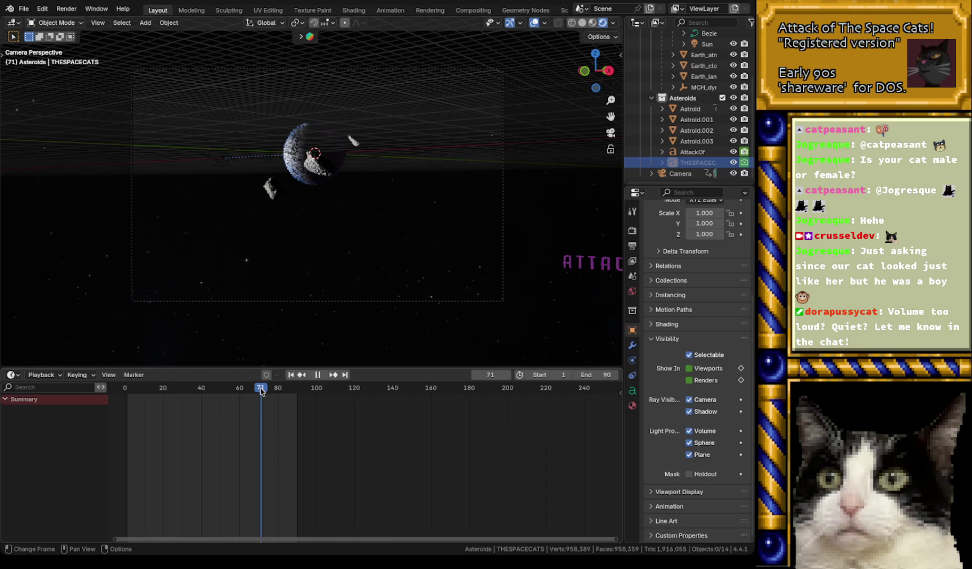
{"action": "left_click_drag", "start_coordinate": [697, 384], "coordinate": [689, 369]}
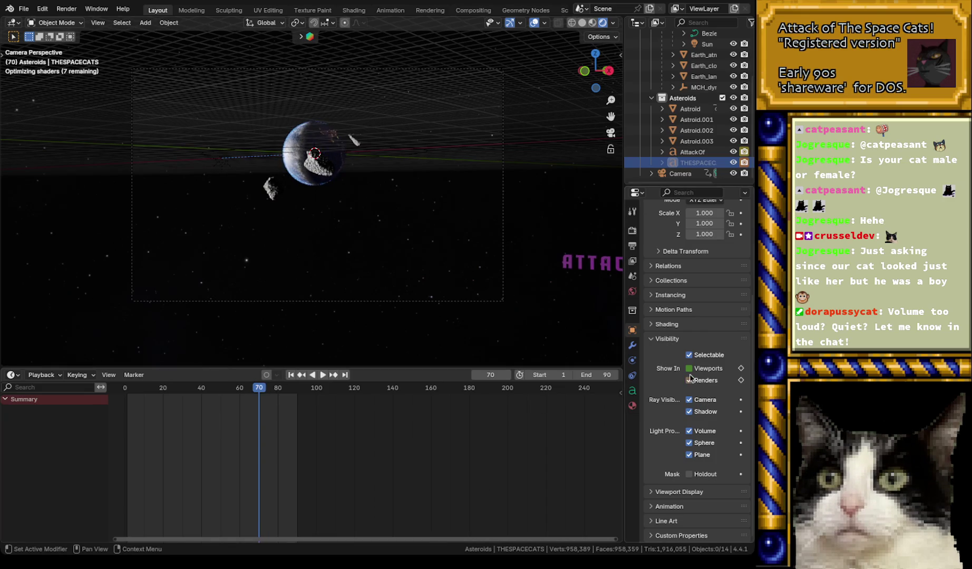
{"action": "left_click", "coordinate": [741, 381]}
{"action": "left_click", "coordinate": [741, 369]}
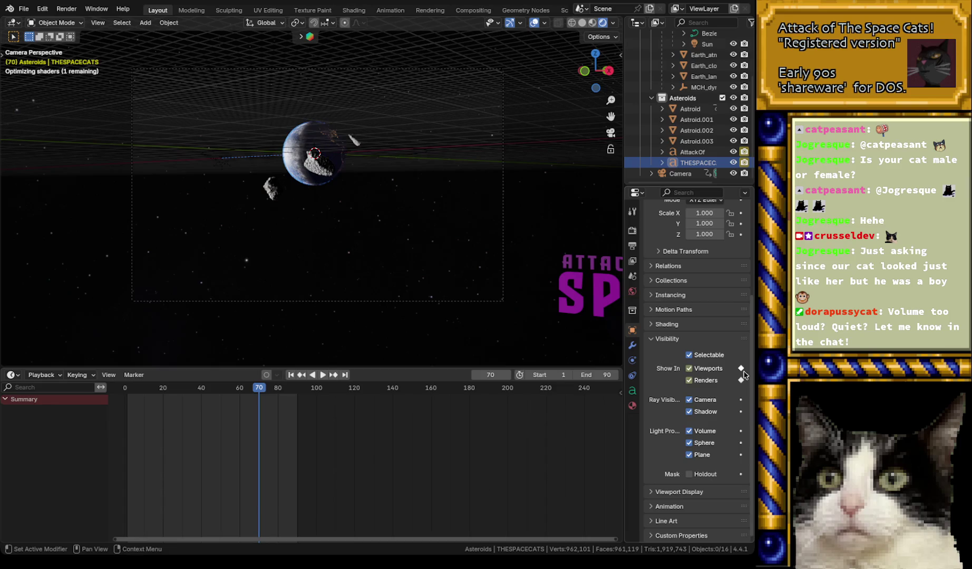
- Replay from frame 40 to check, save intro2.blend, and start rendering the animation
{"action": "left_click", "coordinate": [201, 391]}
{"action": "key", "text": "space"}
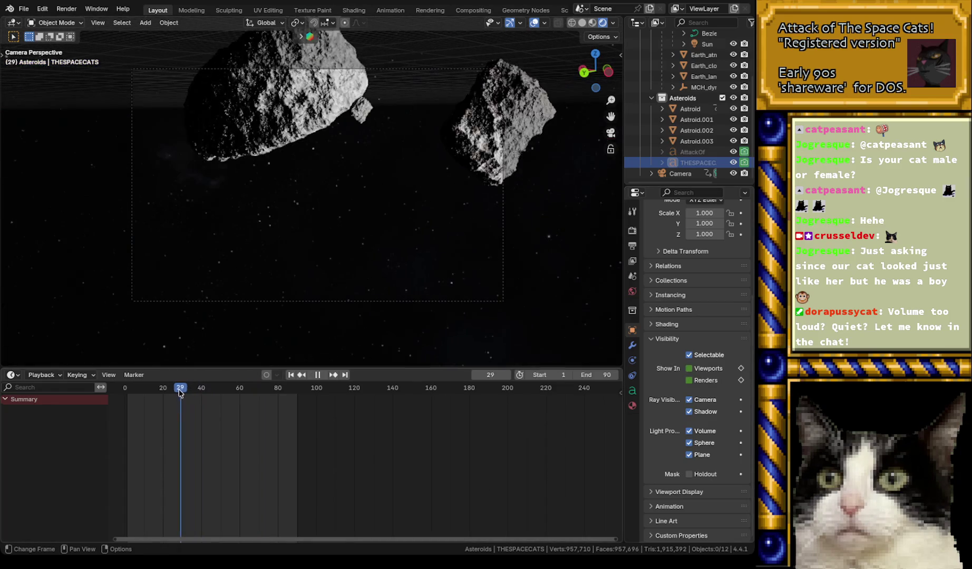
{"action": "left_click_drag", "start_coordinate": [203, 395], "coordinate": [298, 404]}
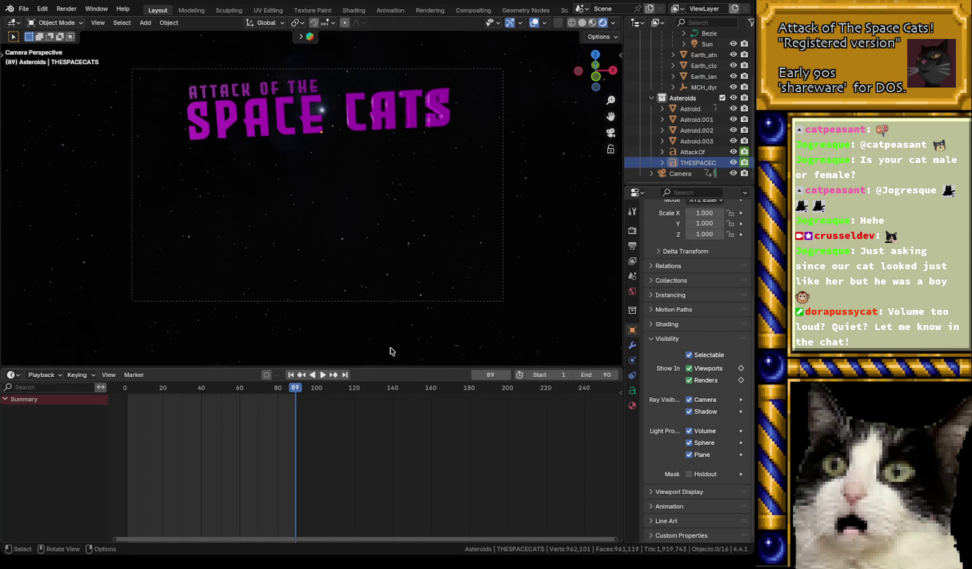
{"action": "key", "text": "ctrl+s"}
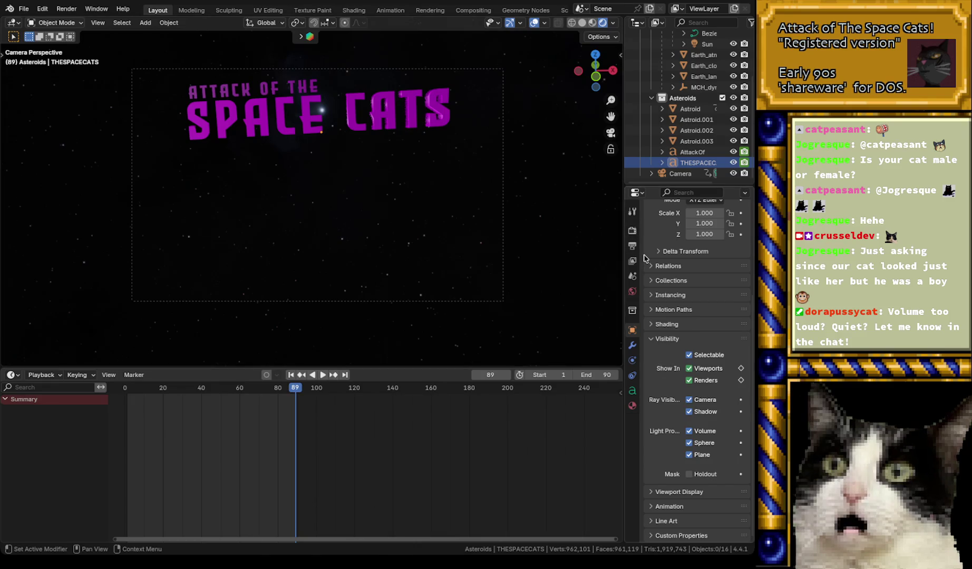
{"action": "key", "text": "ctrl+F12"}
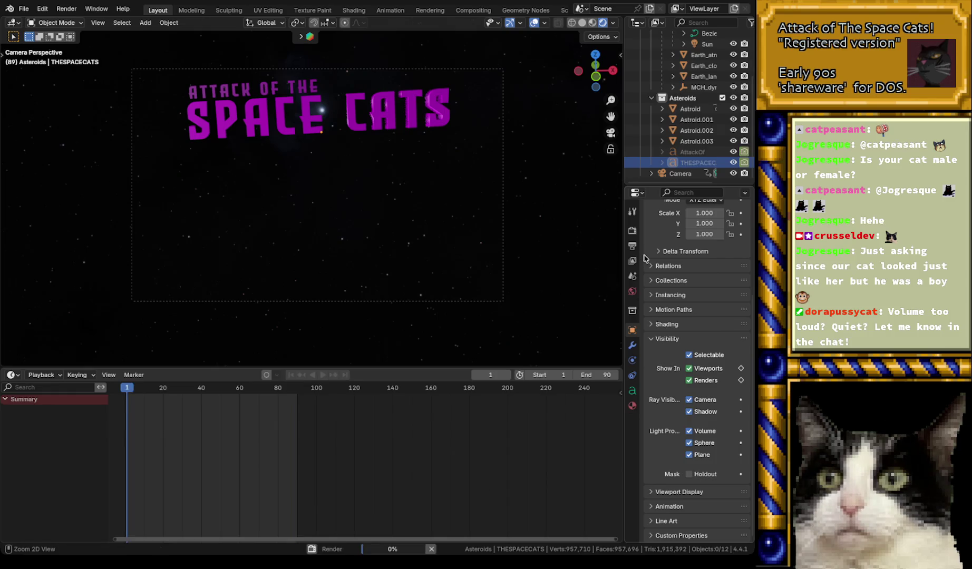
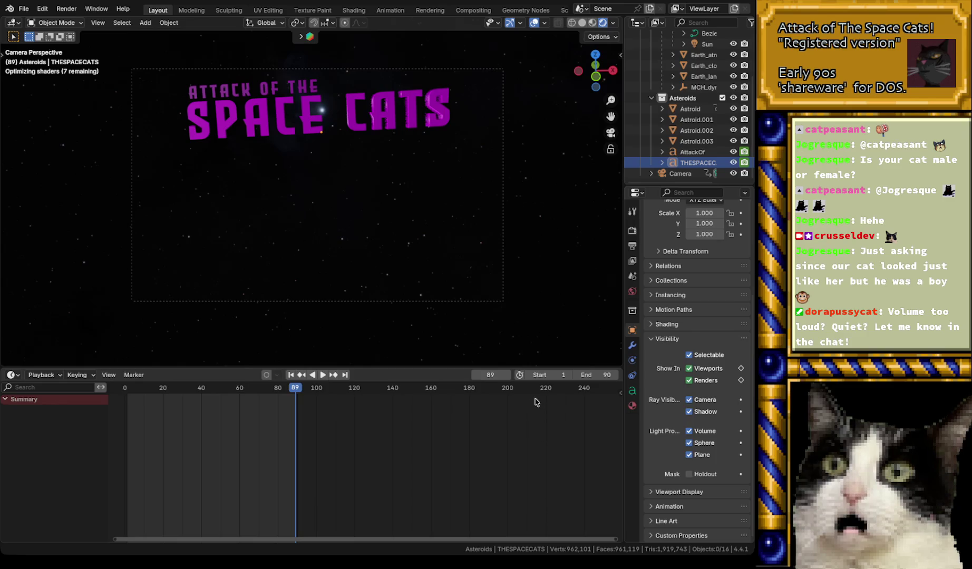
- Change the dorafy.py command's palette argument to intropalette.pcx
{"action": "left_click_drag", "start_coordinate": [536, 402], "coordinate": [533, 398]}
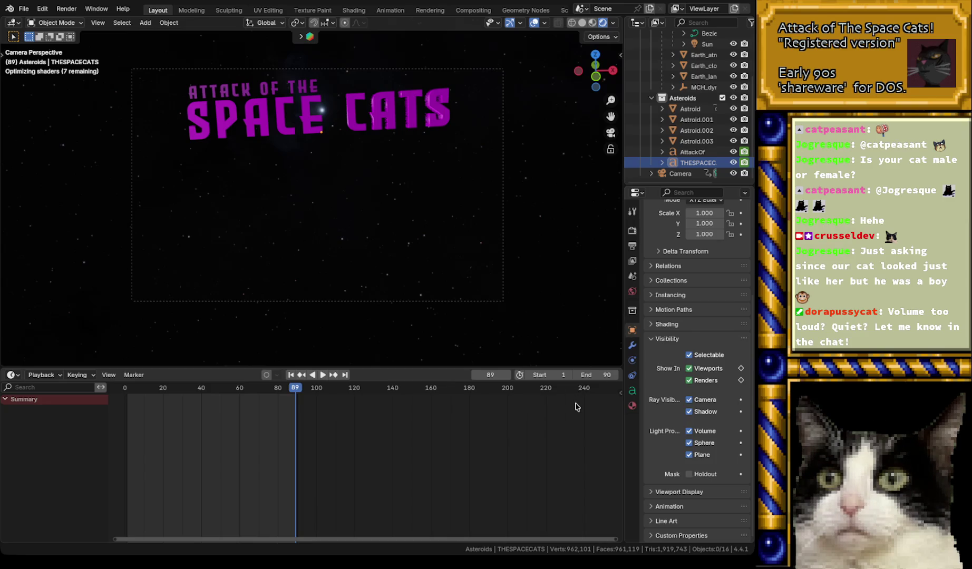
{"action": "key", "text": "b"}
{"action": "key", "text": "b"}
{"action": "key", "text": "super+Tab"}
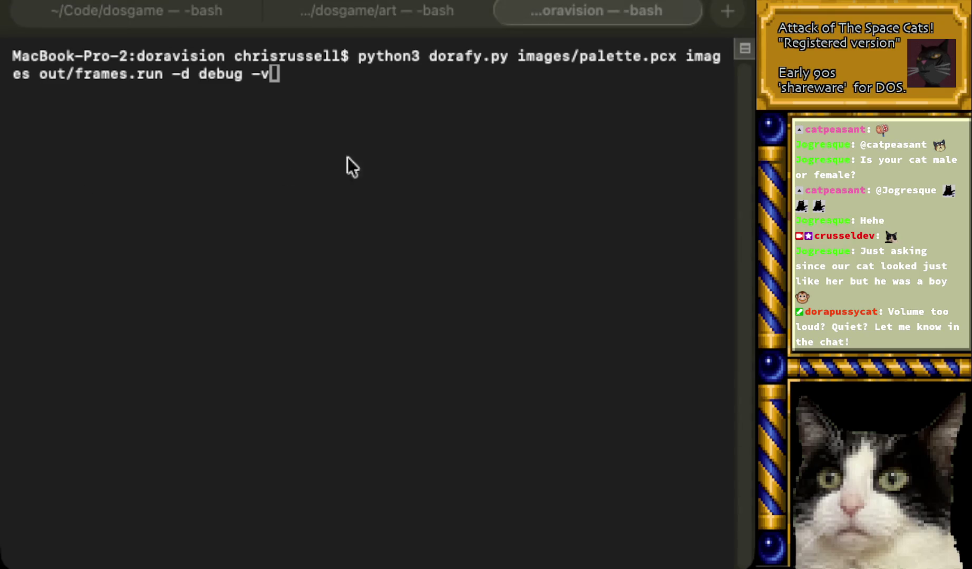
{"action": "key", "text": "Left"}
{"action": "key", "text": "Left"}
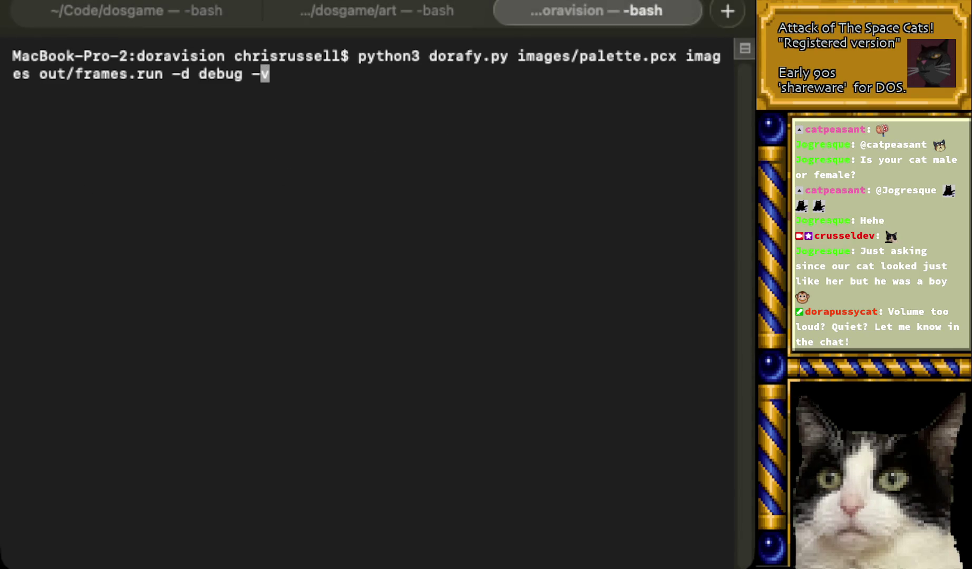
{"action": "key", "text": "Left"}
{"action": "key", "text": "Left"}
{"action": "key", "text": "Left"}
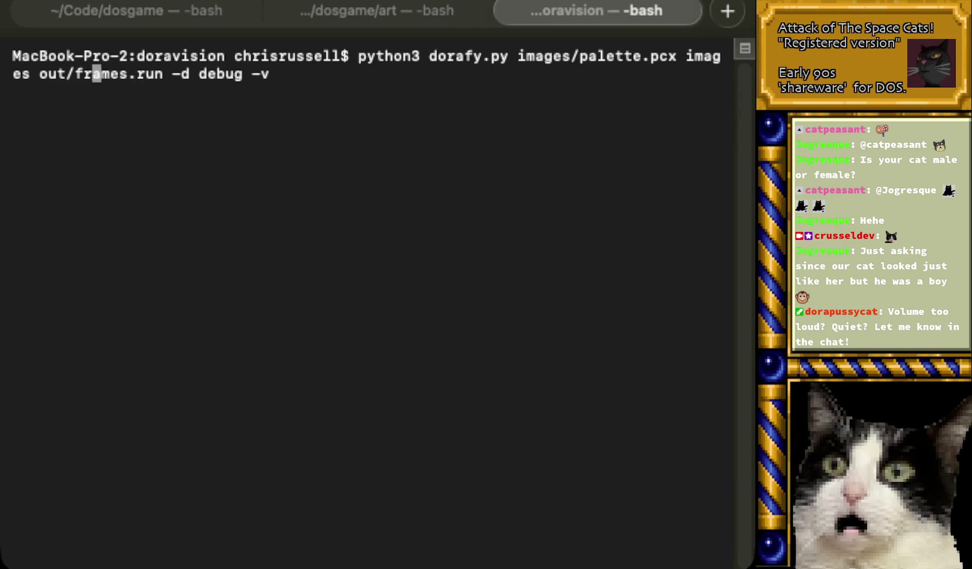
{"action": "key", "text": "Left"}
{"action": "key", "text": "Left"}
{"action": "key", "text": "Left"}
{"action": "key", "text": "BackSpace"}
{"action": "key", "text": "BackSpace"}
{"action": "key", "text": "BackSpace"}
{"action": "type", "text": "ntro"}
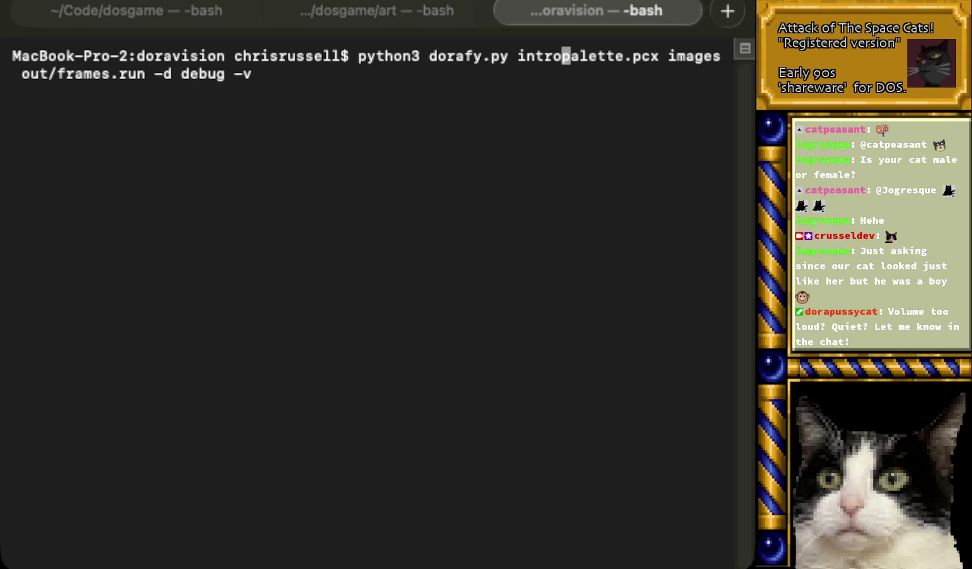
{"action": "key", "text": "super+Tab"}
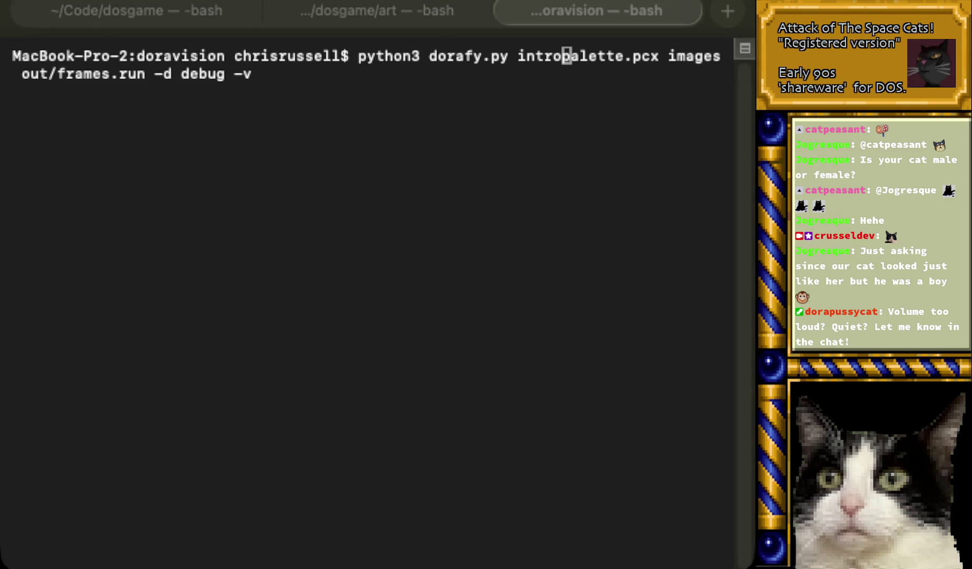
{"action": "left_click", "coordinate": [568, 100]}
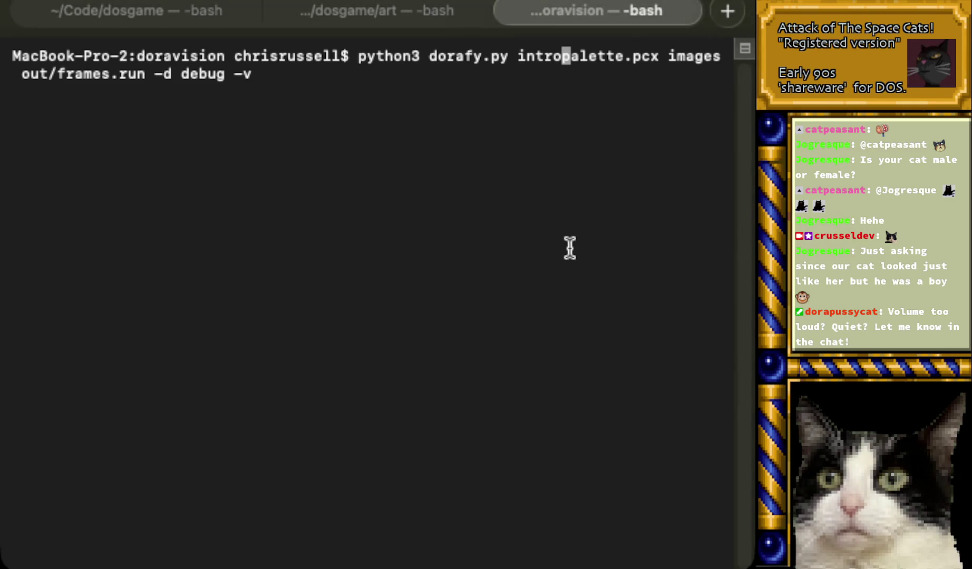
- Point the input folder to images/intro-orig and run the conversion into out/frames.run
{"action": "key", "text": "Right"}
{"action": "key", "text": "Right"}
{"action": "key", "text": "Right"}
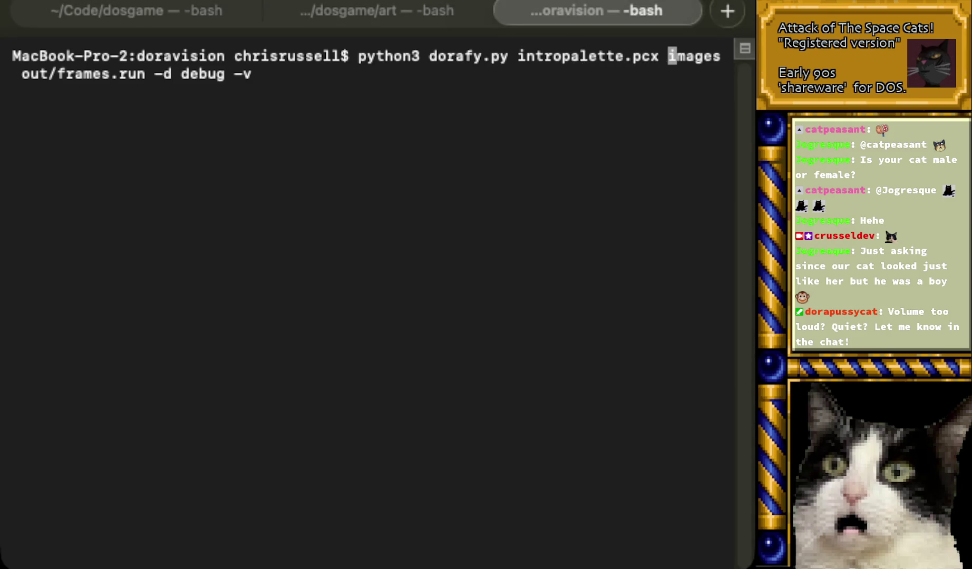
{"action": "key", "text": "super+Tab"}
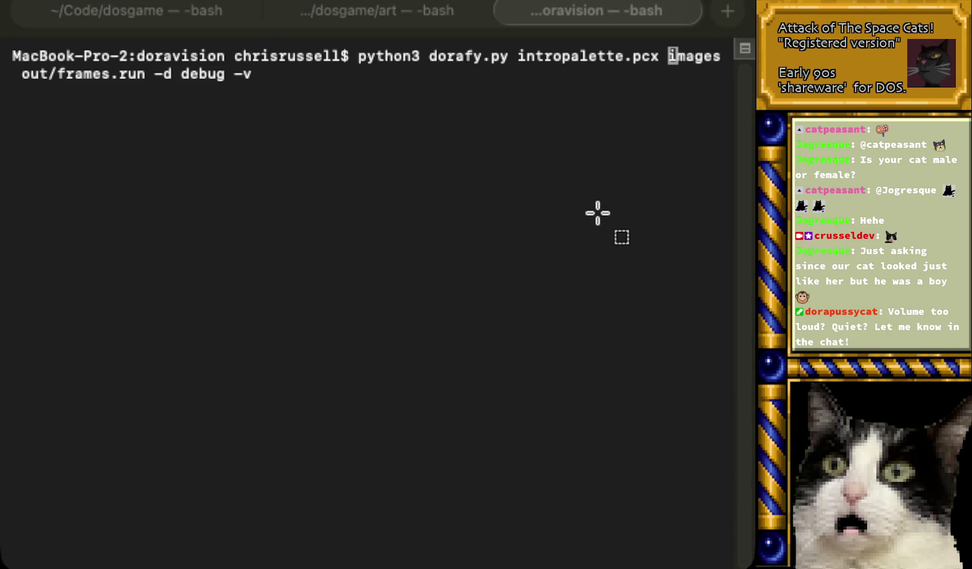
{"action": "left_click", "coordinate": [571, 185]}
{"action": "key", "text": "Right"}
{"action": "key", "text": "Right"}
{"action": "key", "text": "Right"}
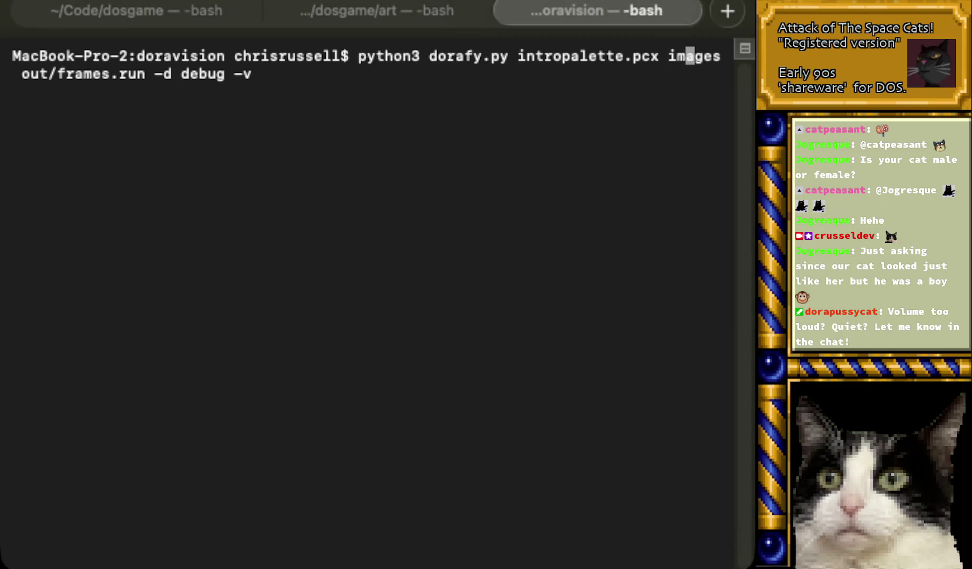
{"action": "key", "text": "Right"}
{"action": "type", "text": "/intro-or"}
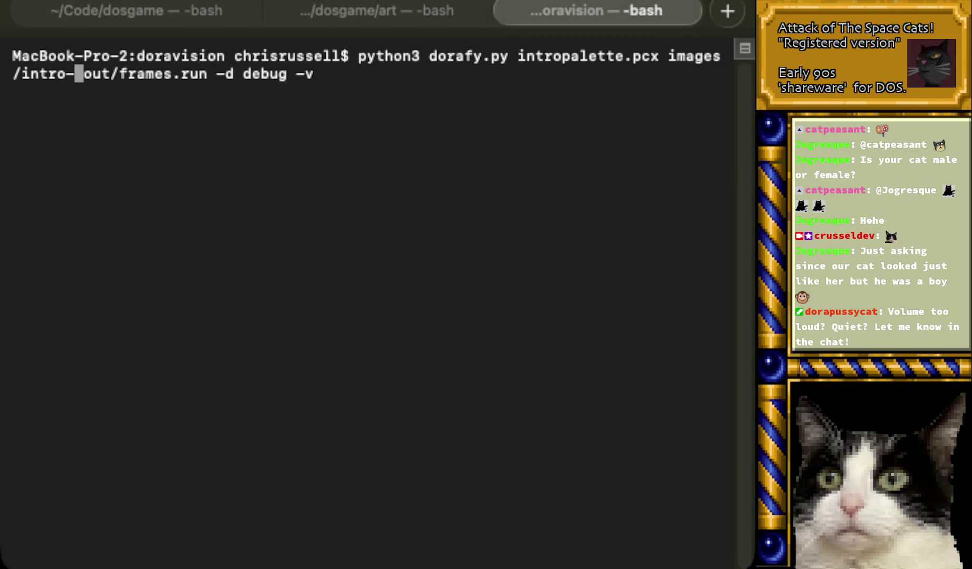
{"action": "type", "text": "ig"}
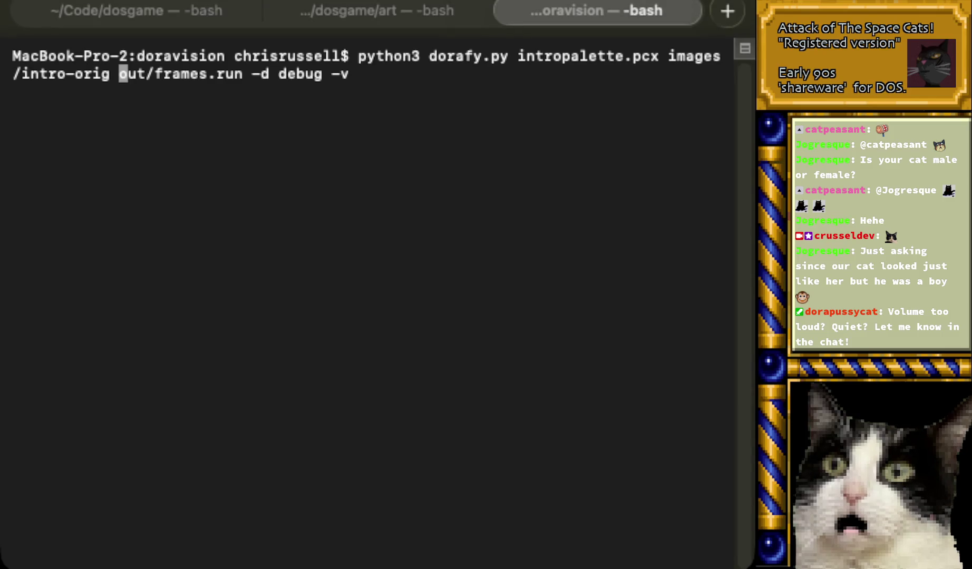
{"action": "key", "text": "Right"}
{"action": "key", "text": "Right"}
{"action": "key", "text": "Right"}
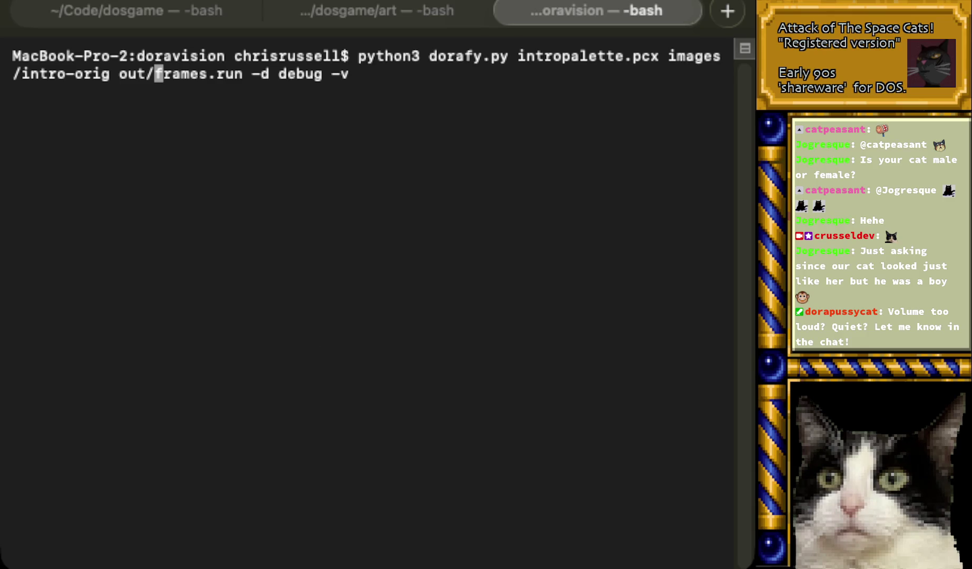
{"action": "key", "text": "super+Tab"}
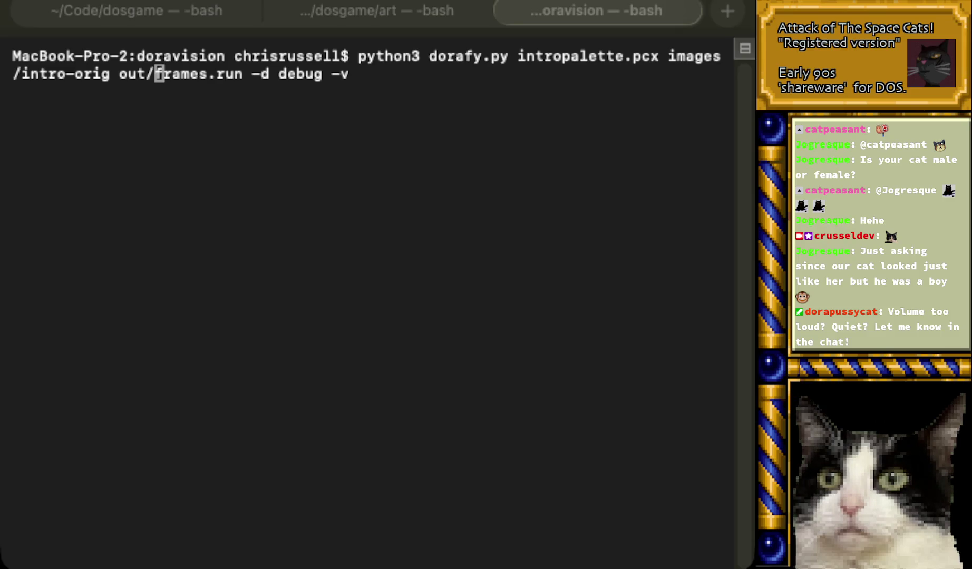
{"action": "key", "text": "Return"}
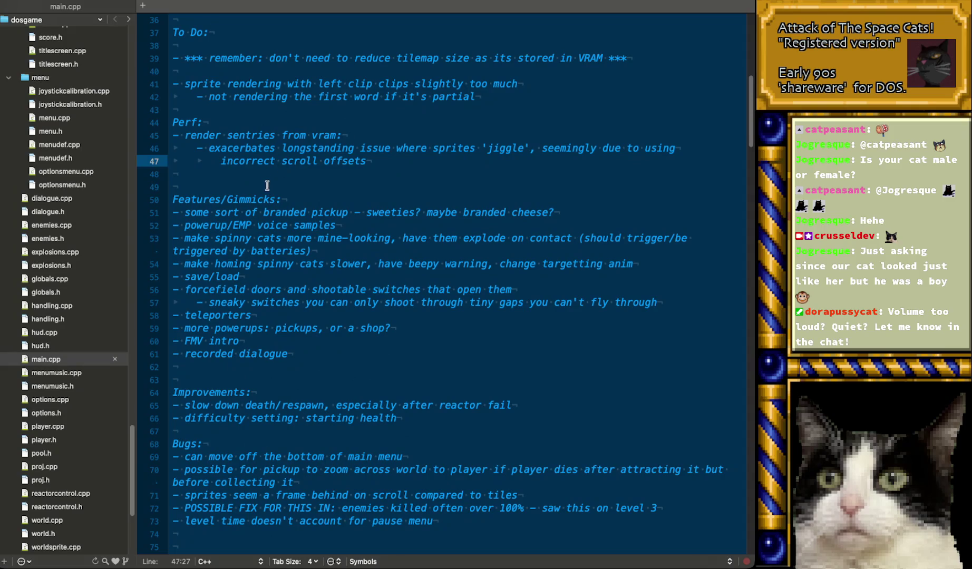
{"action": "left_click", "coordinate": [267, 185]}
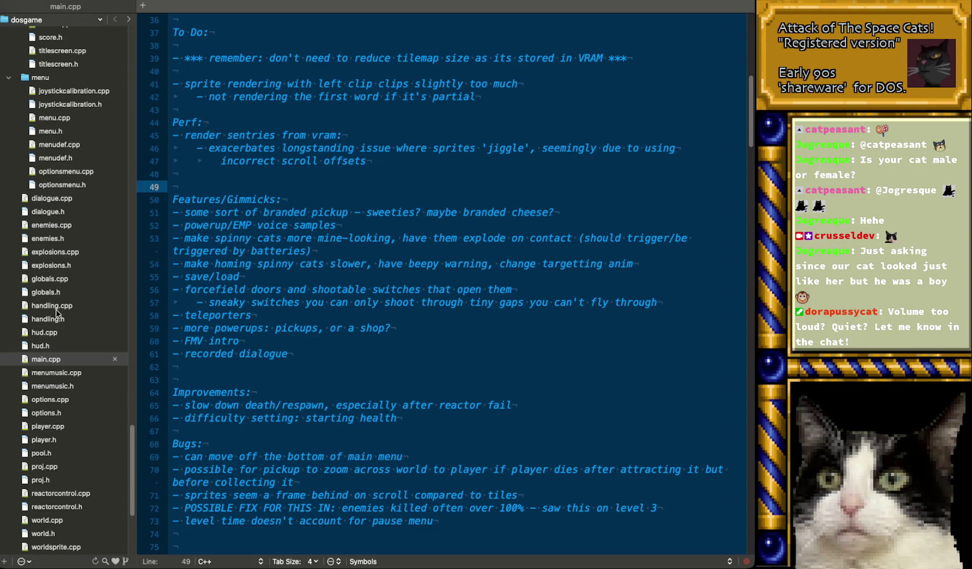
- Open packlist.txt from the project files
{"action": "scroll", "coordinate": [58, 311], "scroll_direction": "up", "scroll_amount": 10}
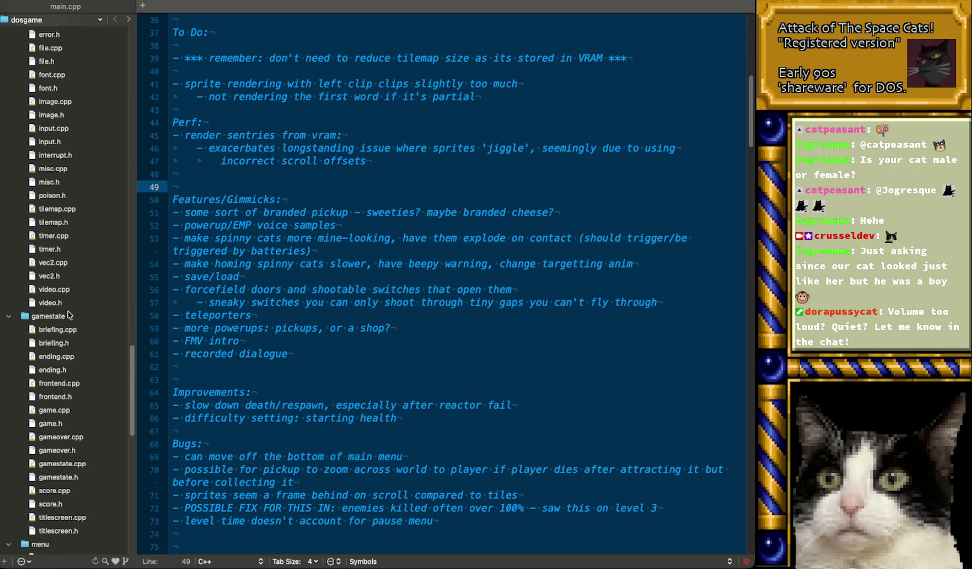
{"action": "scroll", "coordinate": [71, 314], "scroll_direction": "up", "scroll_amount": 15}
{"action": "scroll", "coordinate": [77, 308], "scroll_direction": "down", "scroll_amount": 5}
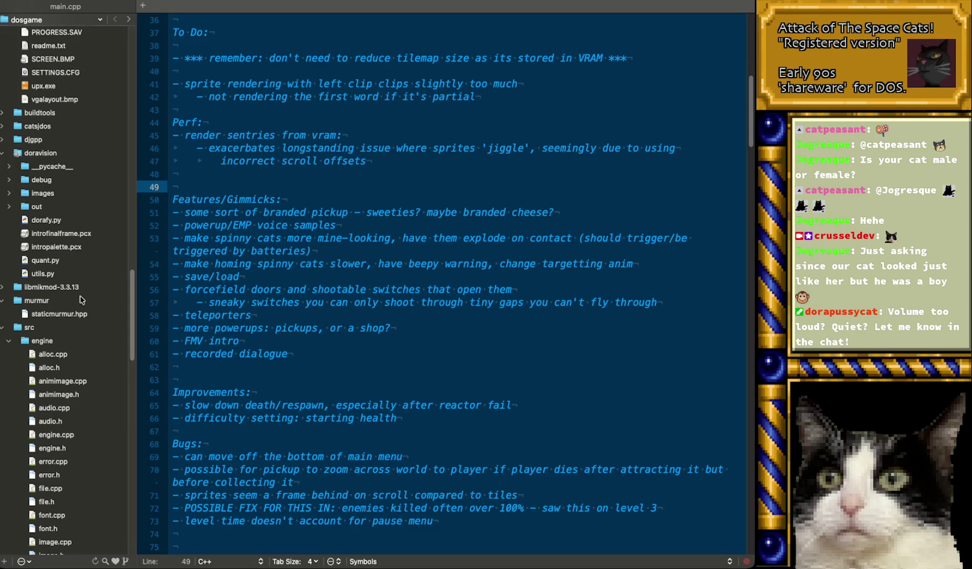
{"action": "scroll", "coordinate": [80, 300], "scroll_direction": "up", "scroll_amount": 5}
{"action": "scroll", "coordinate": [81, 300], "scroll_direction": "up", "scroll_amount": 10}
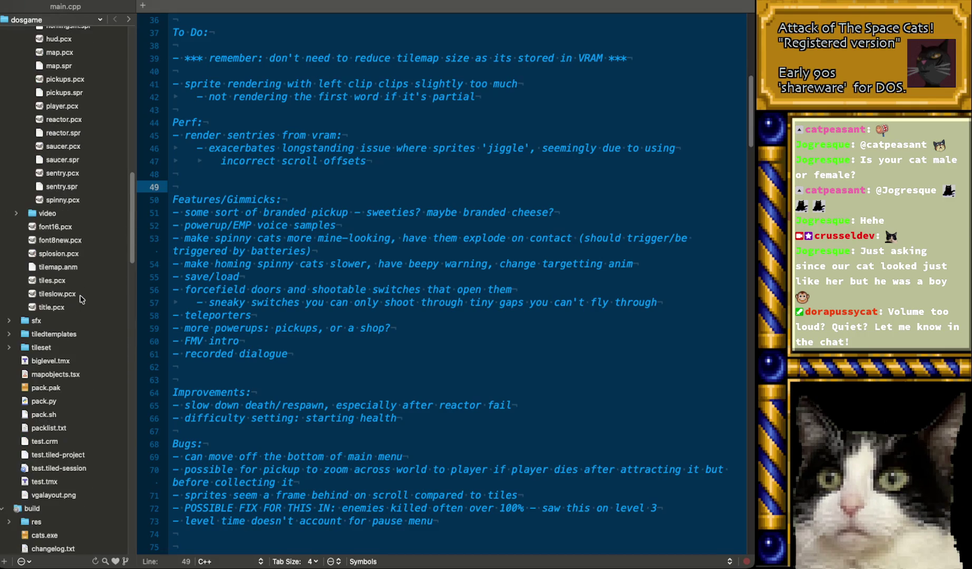
{"action": "scroll", "coordinate": [83, 302], "scroll_direction": "down", "scroll_amount": 4}
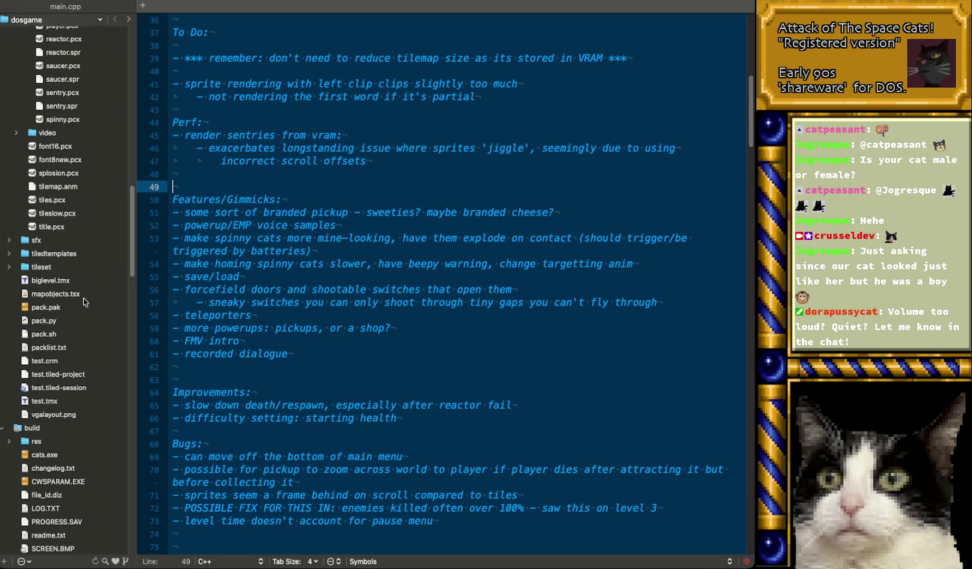
{"action": "left_click", "coordinate": [63, 348]}
- Select the res/video path and /frames.run lines to inspect the frames.run entry
{"action": "scroll", "coordinate": [412, 268], "scroll_direction": "down", "scroll_amount": 1}
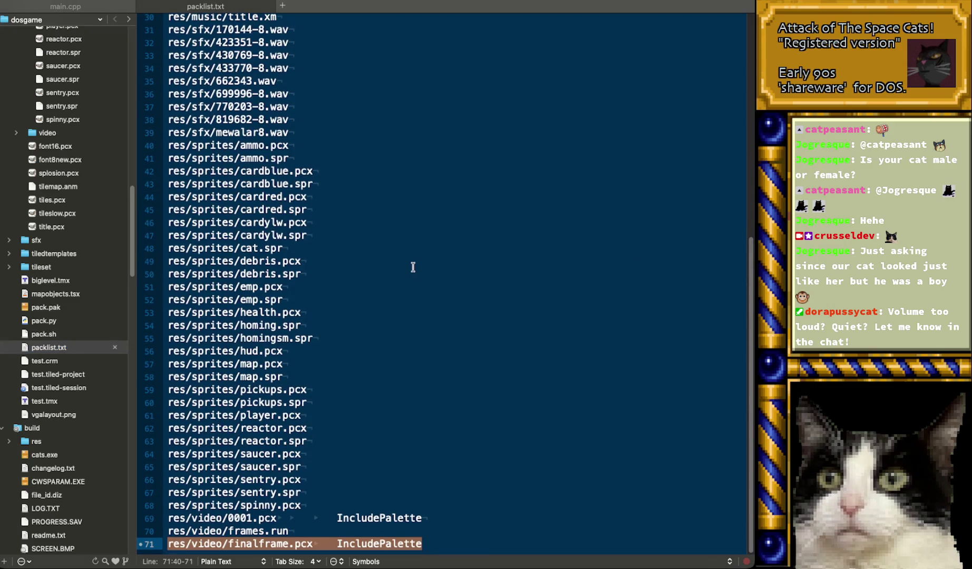
{"action": "left_click", "coordinate": [299, 529]}
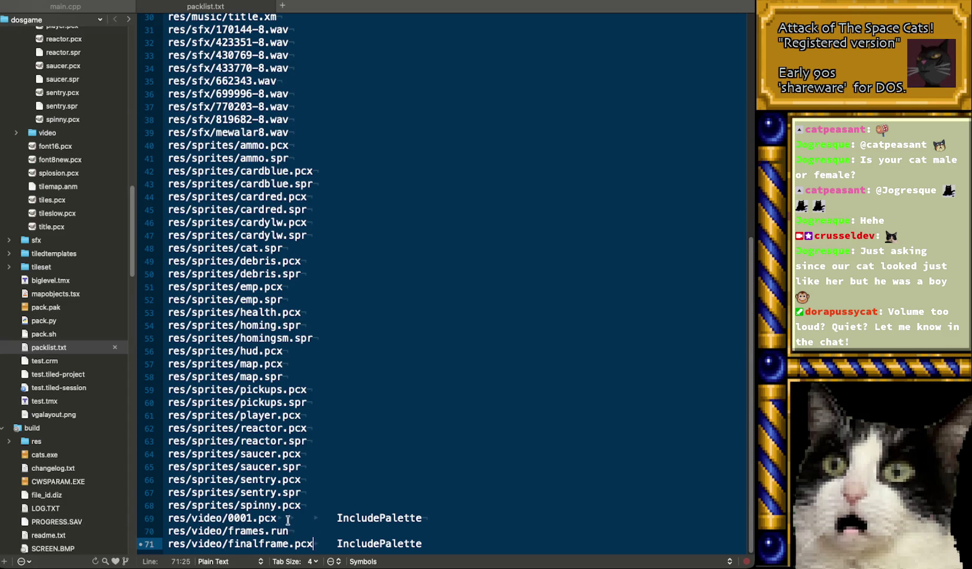
{"action": "left_click_drag", "start_coordinate": [277, 519], "coordinate": [204, 519]}
{"action": "left_click_drag", "start_coordinate": [298, 529], "coordinate": [221, 531]}
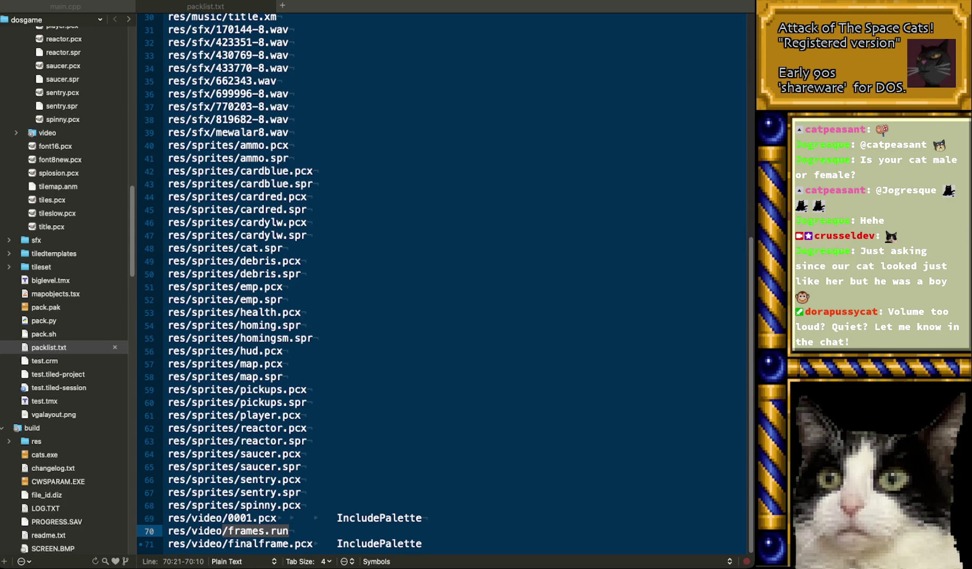
{"action": "key", "text": "super+Tab"}
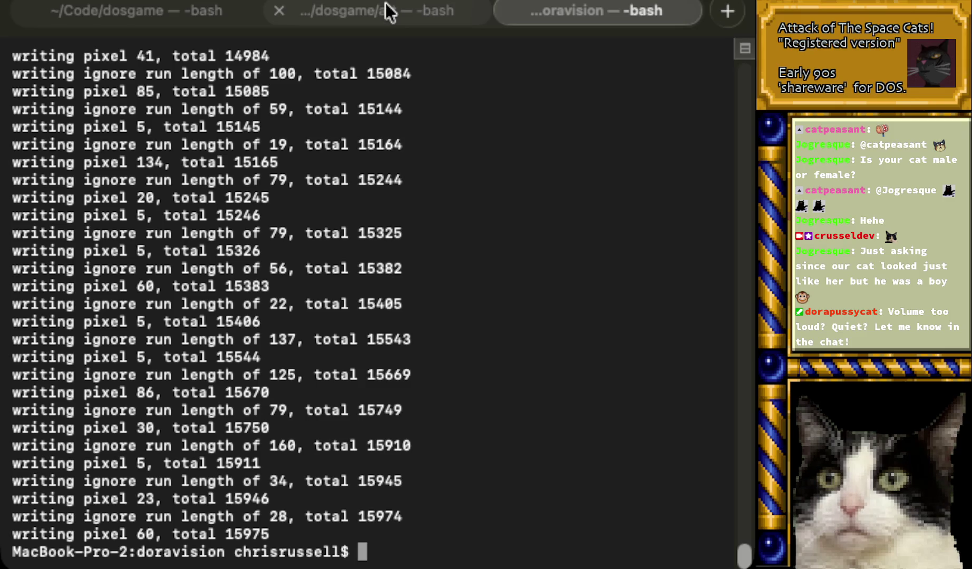
- Return to packlist.txt in the code editor and clear the frames.run selection
{"action": "key", "text": "super+Tab"}
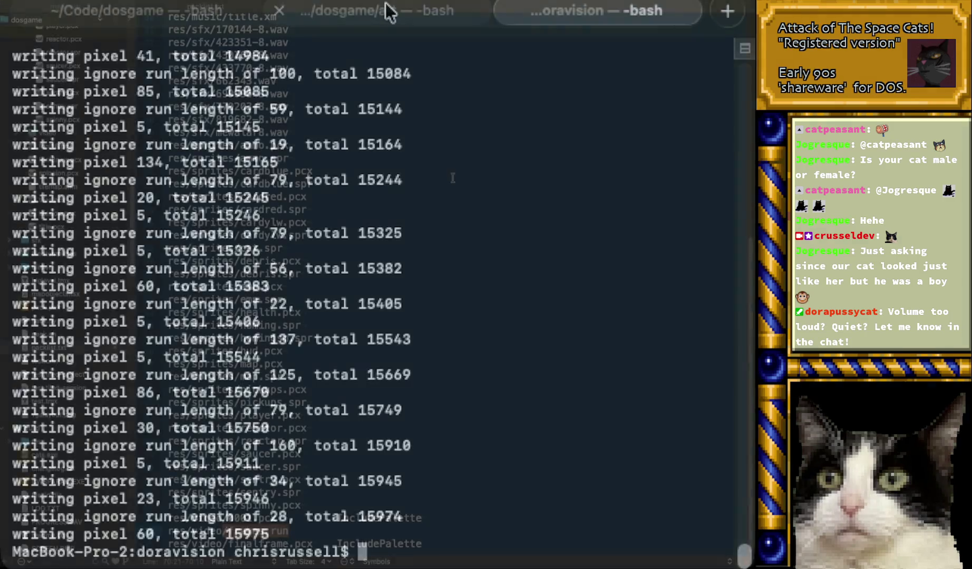
{"action": "left_click", "coordinate": [397, 274]}
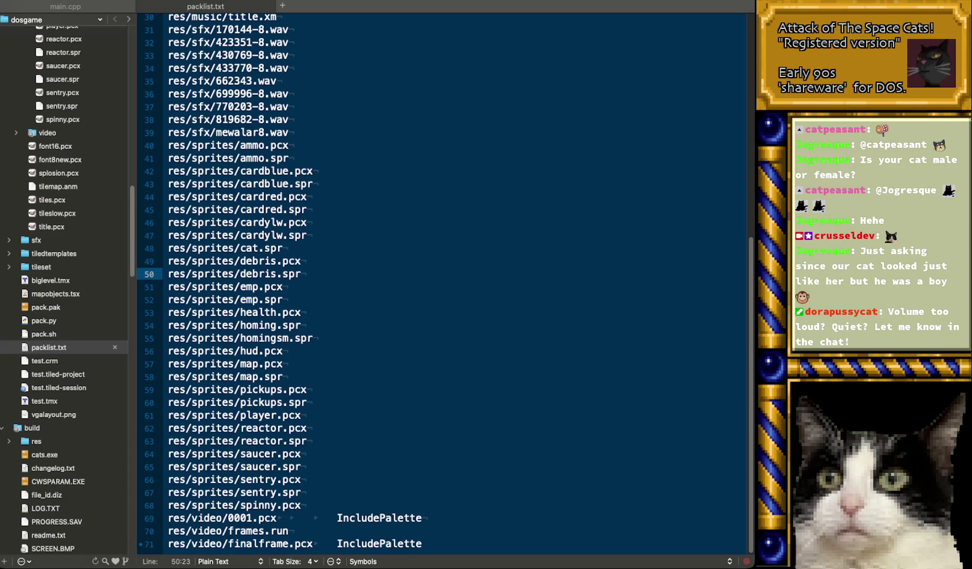
- Check the pack output in Terminal, then bring up the DOSBox-X game window
{"action": "key", "text": "super+Tab"}
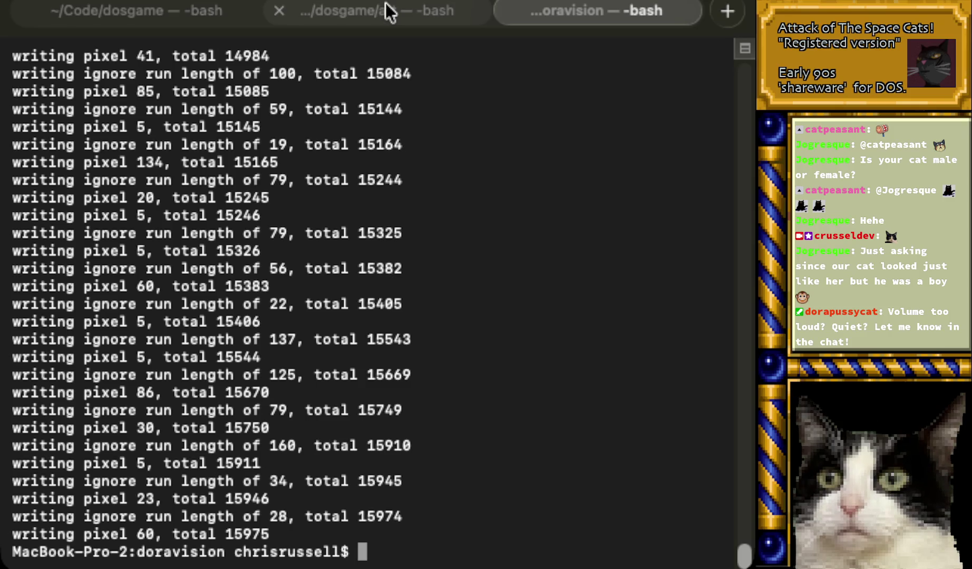
{"action": "key", "text": "super+Tab"}
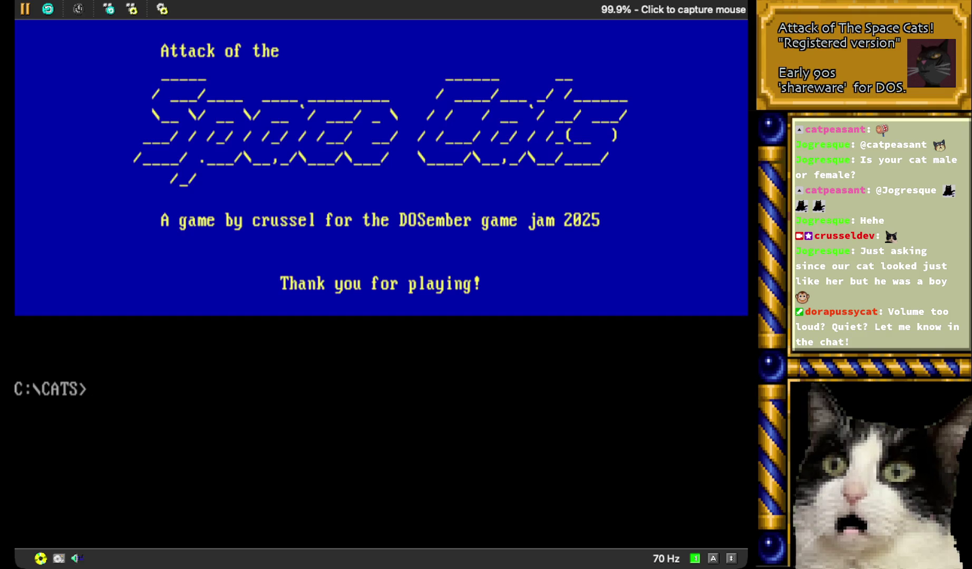
- Run update to copy the new executable into C:\CATS, then launch cats to watch the intro
{"action": "type", "text": "update"}
{"action": "key", "text": "Return"}
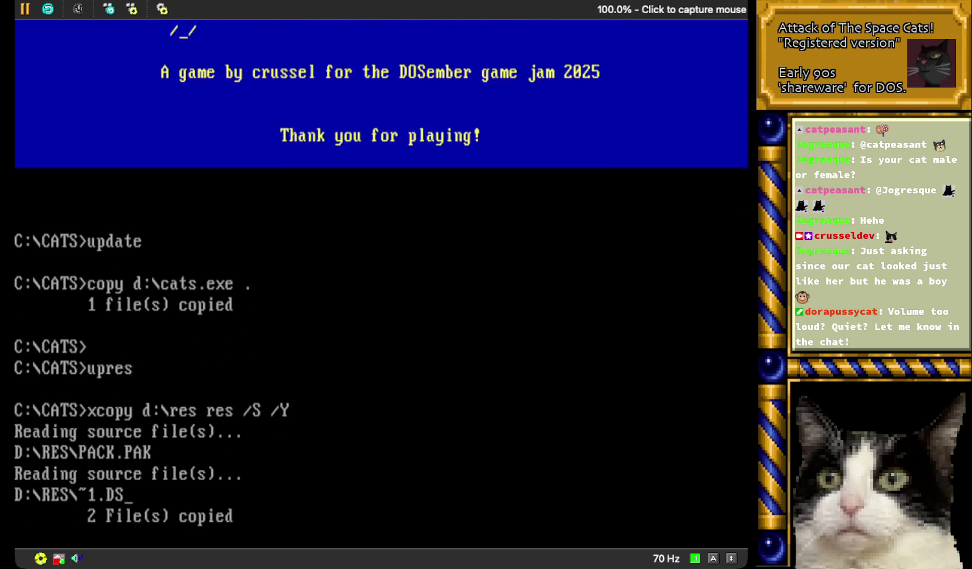
{"action": "type", "text": "cats"}
{"action": "key", "text": "Return"}
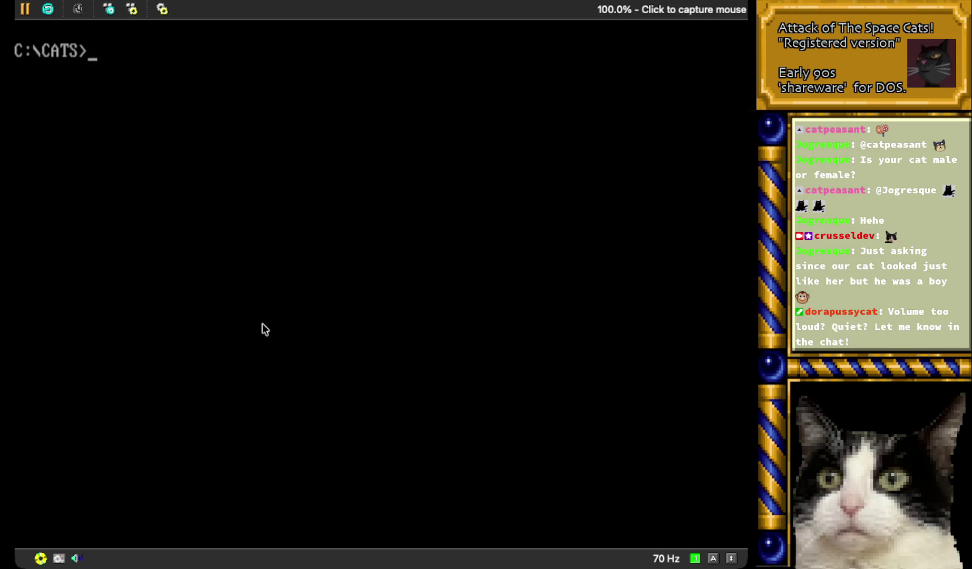
{"action": "key", "text": "super+Tab"}
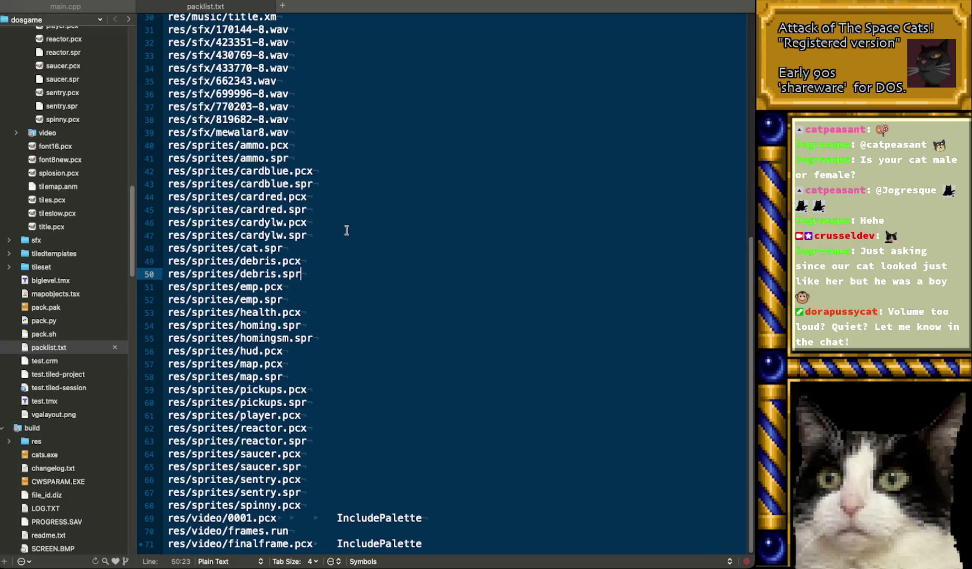
{"action": "key", "text": "super+Tab"}
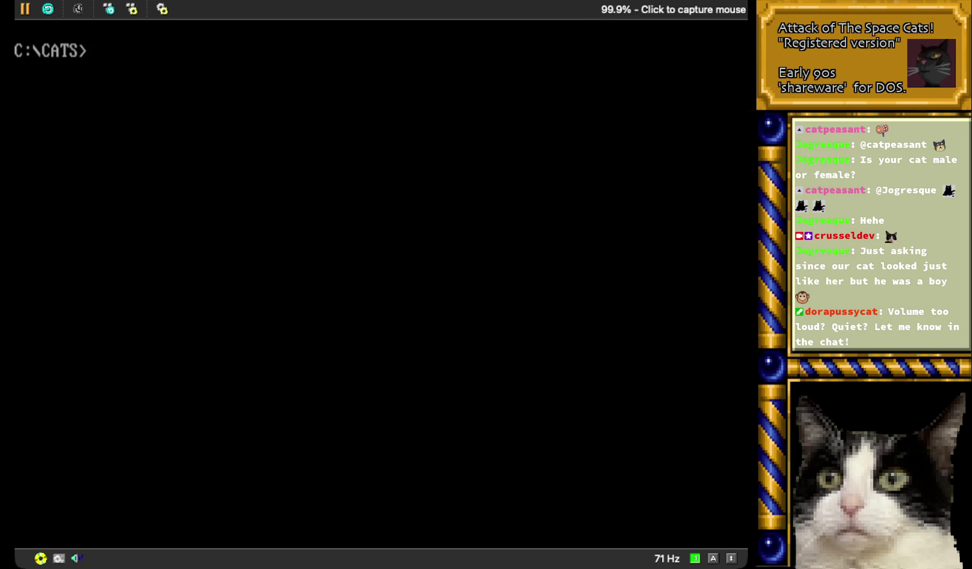
- Print log.txt at the C:\CATS prompt to read the plane data size error
{"action": "type", "text": "type log.tx"}
{"action": "type", "text": "t"}
{"action": "key", "text": "Return"}
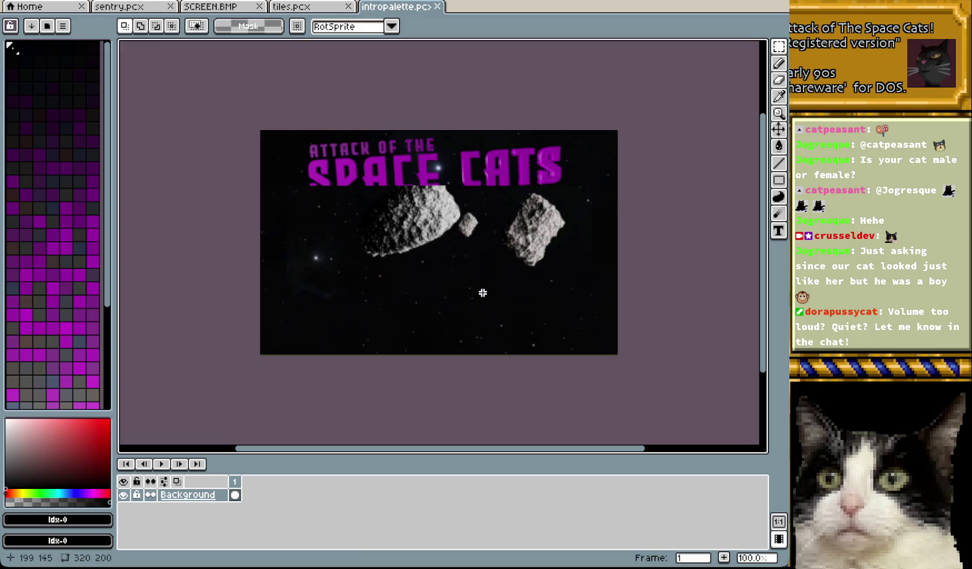
{"action": "scroll", "coordinate": [55, 300], "scroll_direction": "down", "scroll_amount": 3}
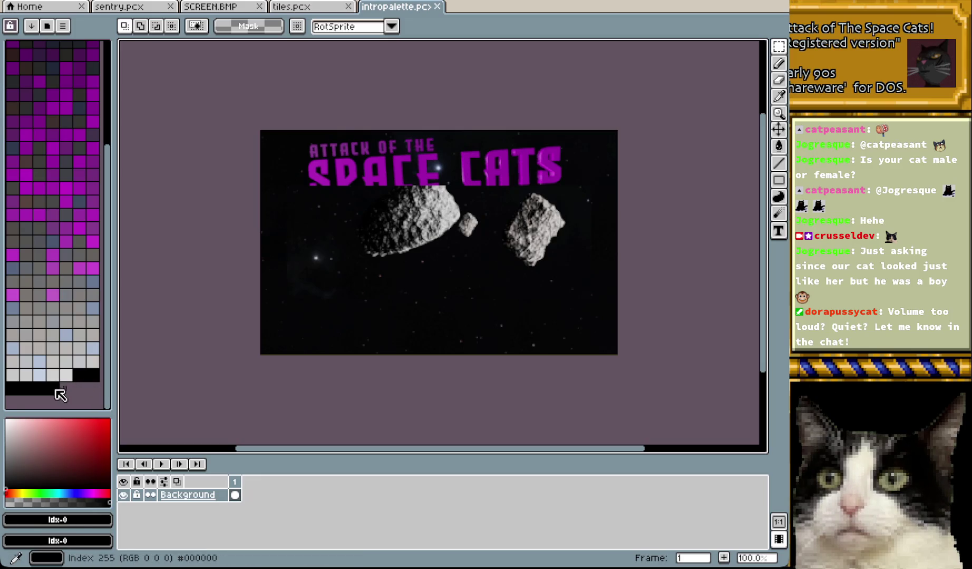
- Recolour intropalette.pcx palette entries 250–254 to pure red and save the file
{"action": "left_click", "coordinate": [81, 375]}
{"action": "left_click", "coordinate": [95, 421]}
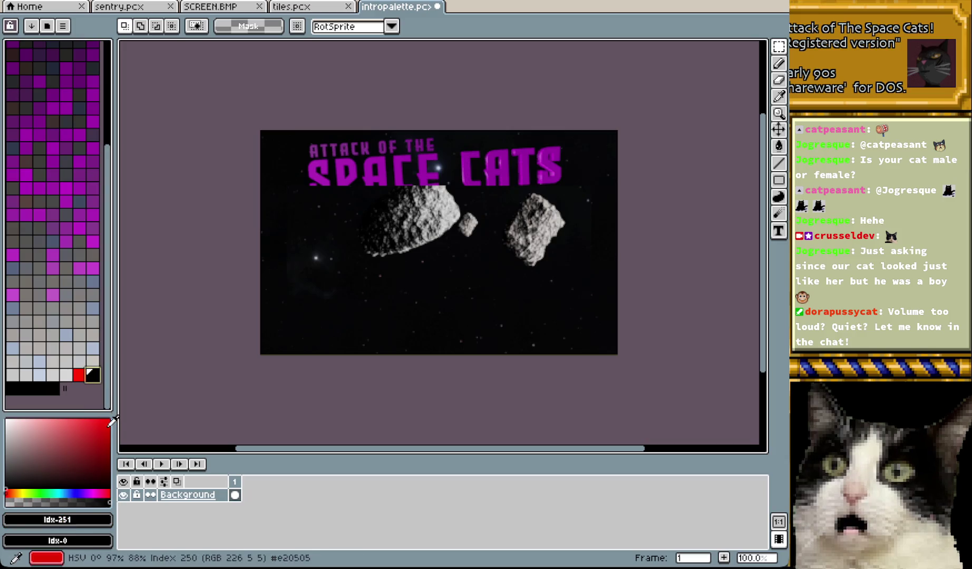
{"action": "left_click", "coordinate": [106, 422]}
{"action": "left_click", "coordinate": [108, 421]}
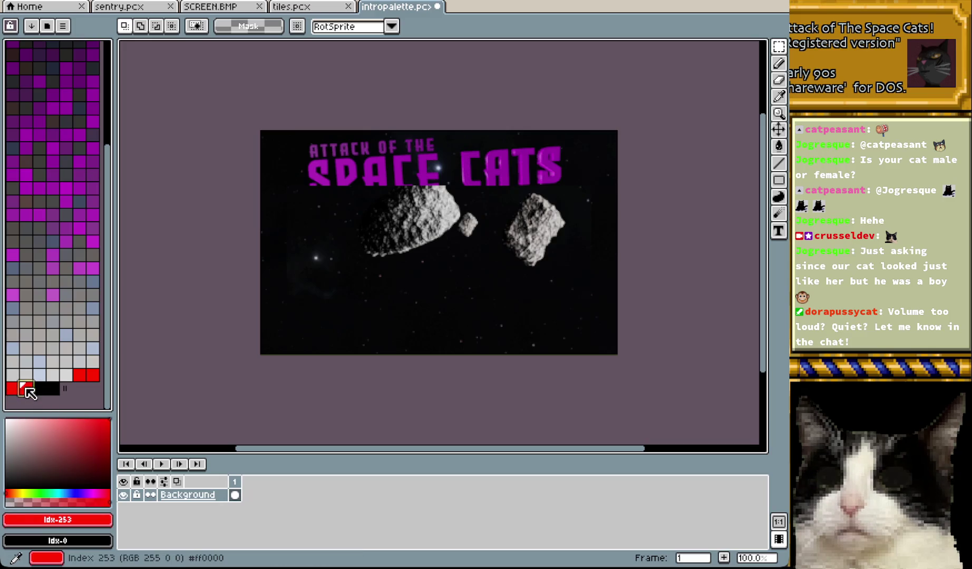
{"action": "left_click", "coordinate": [39, 389]}
{"action": "left_click", "coordinate": [97, 422]}
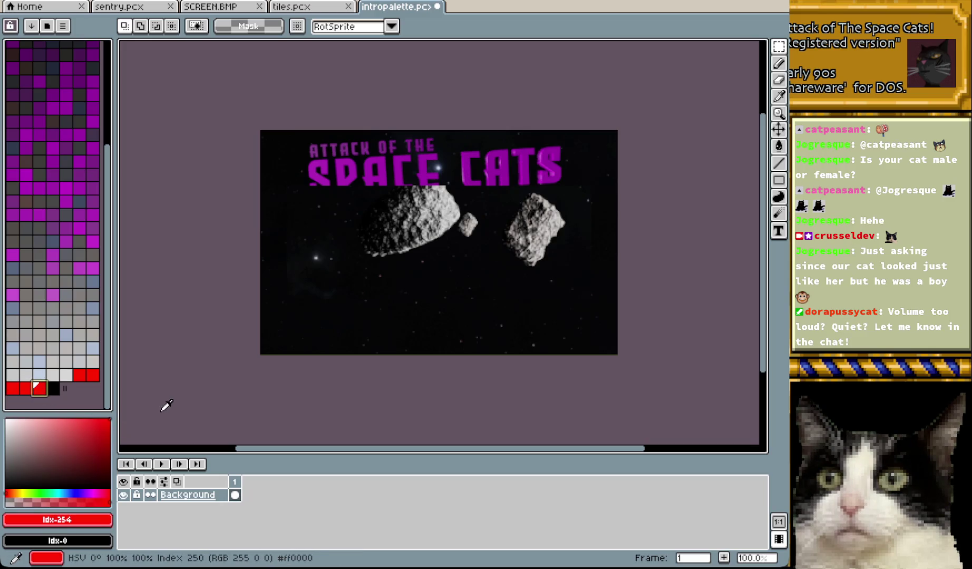
{"action": "left_click", "coordinate": [52, 389]}
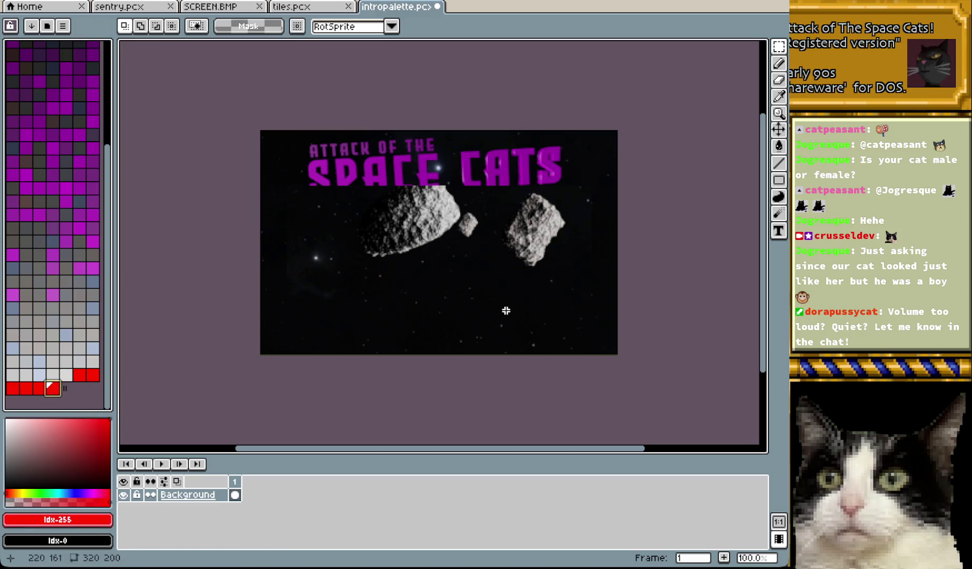
{"action": "key", "text": "ctrl+s"}
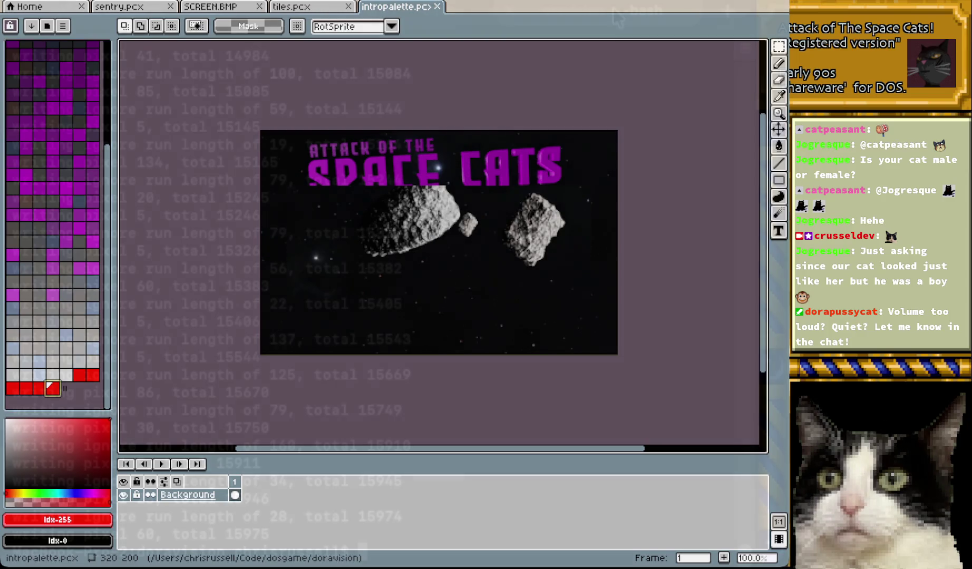
- Clear Terminal and rerun the recalled dorafy.py intropalette.pcx images/intro-orig out/frames.run command
{"action": "key", "text": "super+k"}
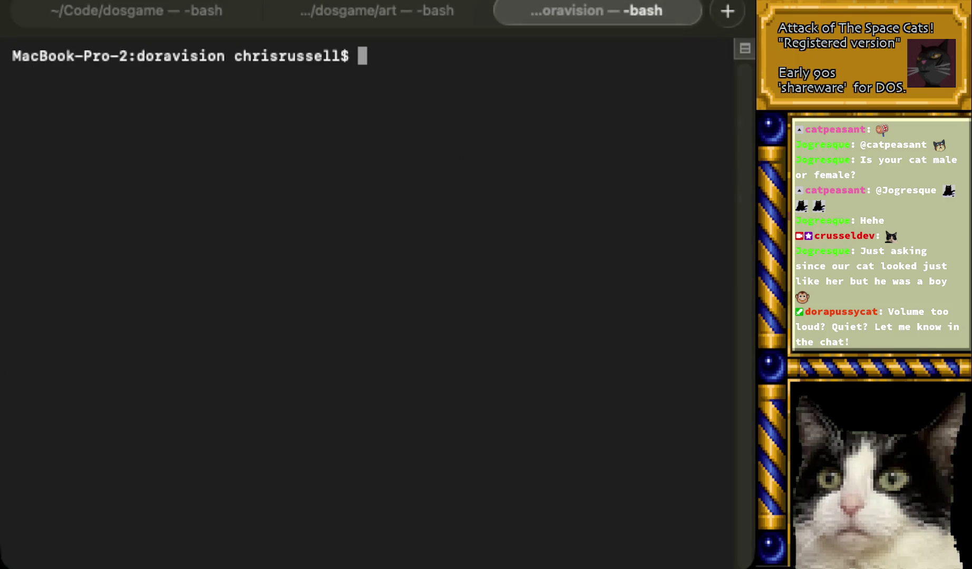
{"action": "key", "text": "Up"}
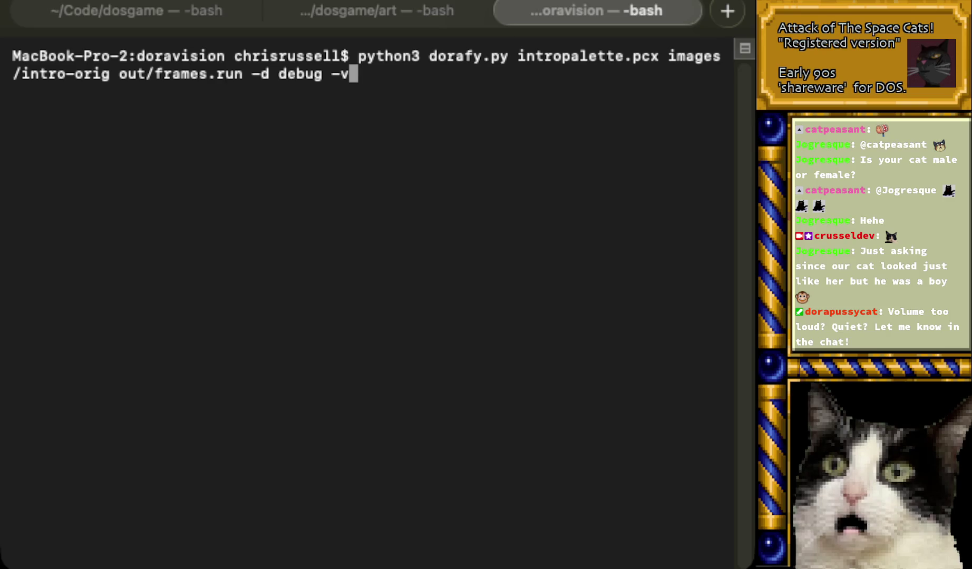
{"action": "key", "text": "Return"}
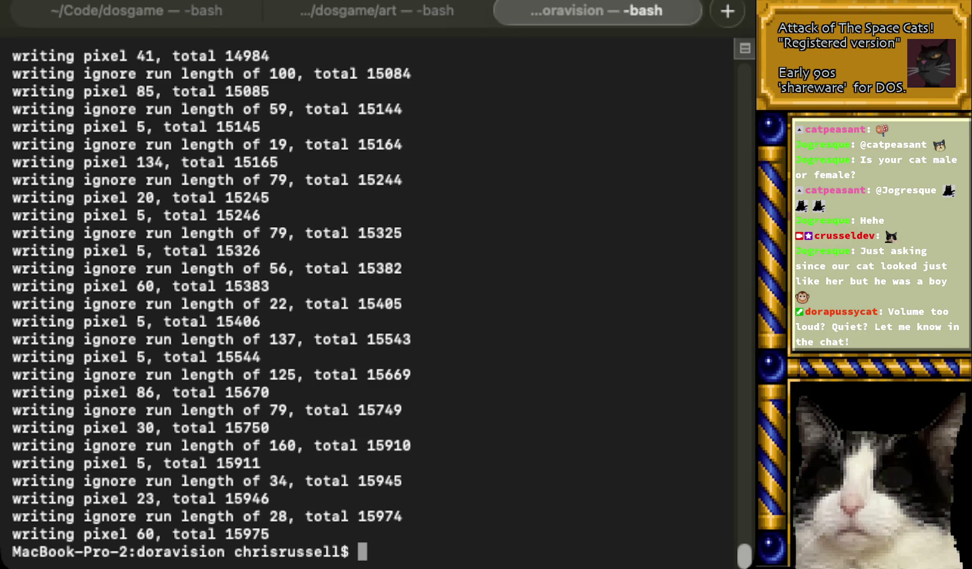
{"action": "key", "text": "super+Tab"}
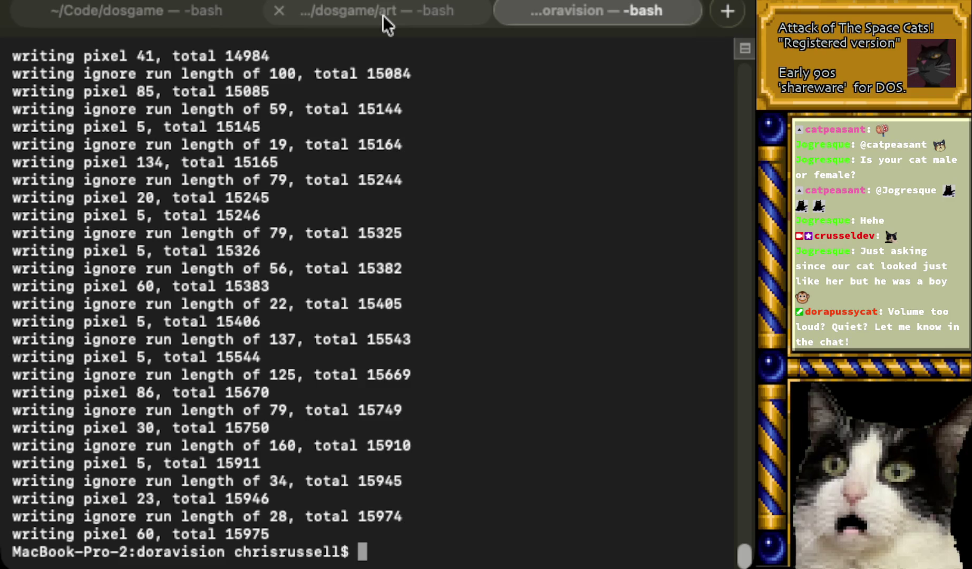
- Run update and upres to copy cats.exe and PACK.PAK from drive D into C:\CATS
{"action": "key", "text": "super+Tab"}
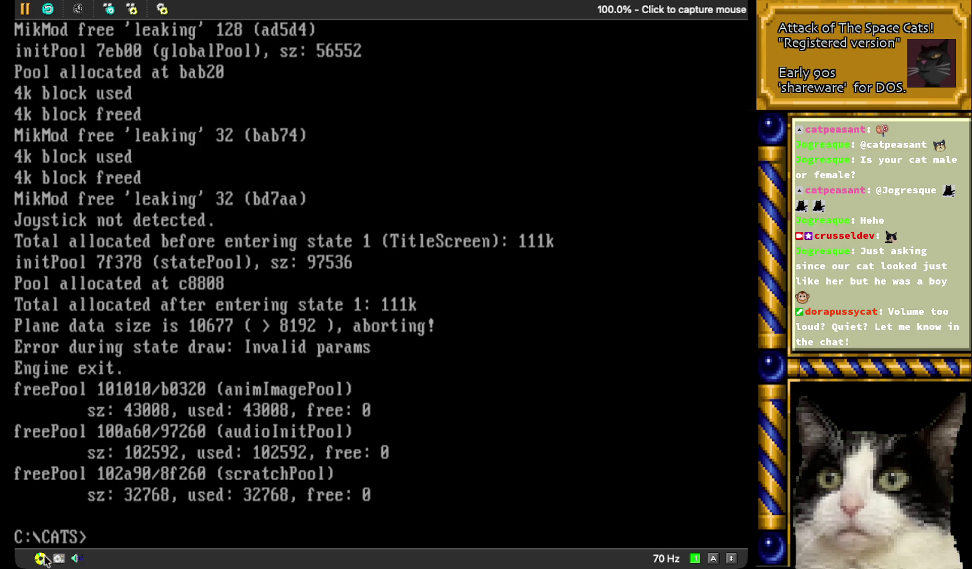
{"action": "type", "text": "update"}
{"action": "key", "text": "Return"}
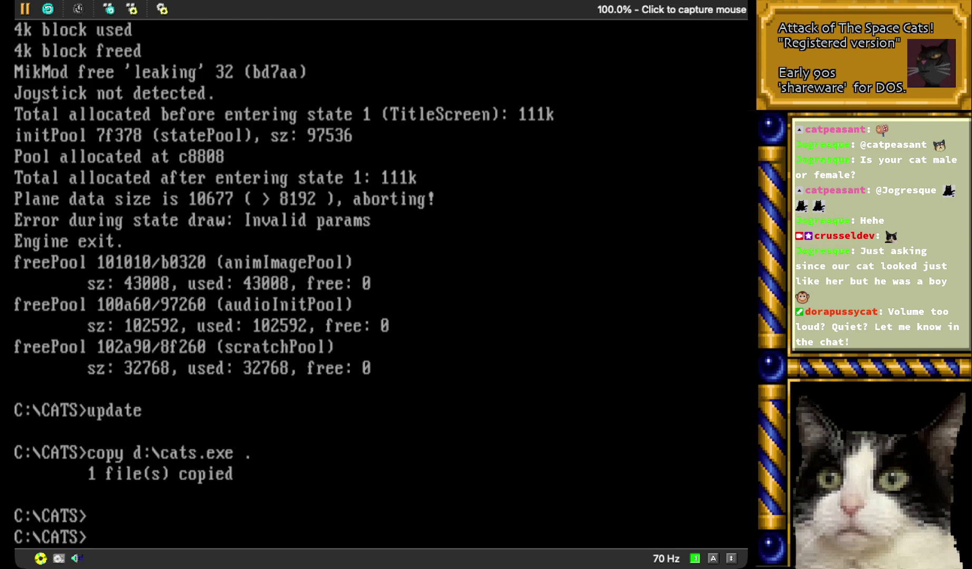
{"action": "type", "text": "upres"}
{"action": "key", "text": "Return"}
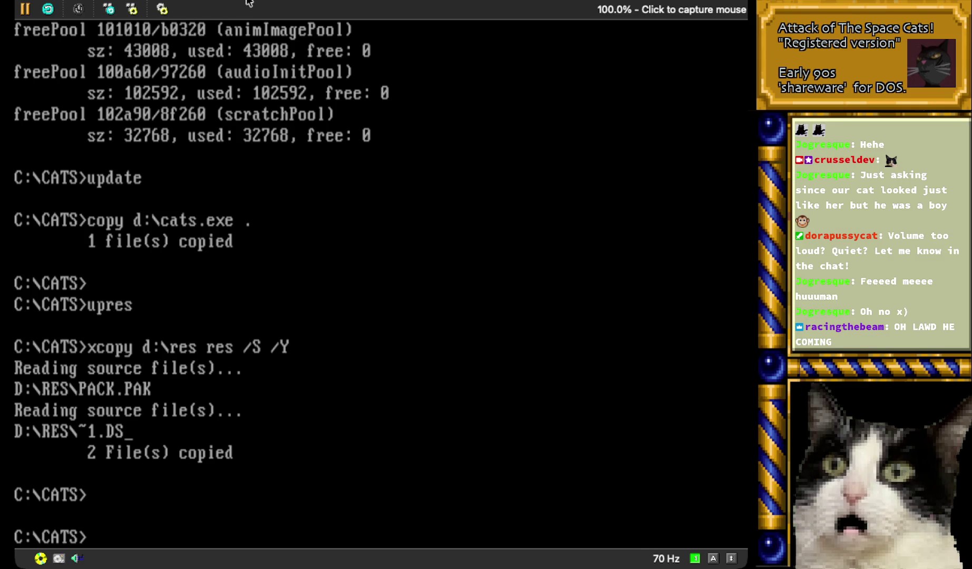
- Launch cats, watch the asteroid intro, then exit with Esc to the C:\CATS prompt
{"action": "type", "text": "cats"}
{"action": "key", "text": "Return"}
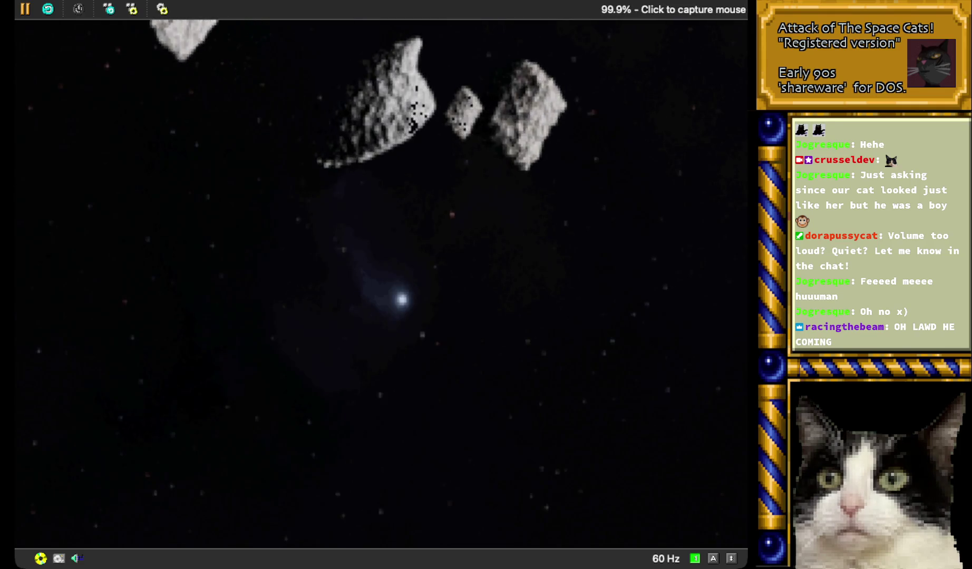
{"action": "key", "text": "Escape"}
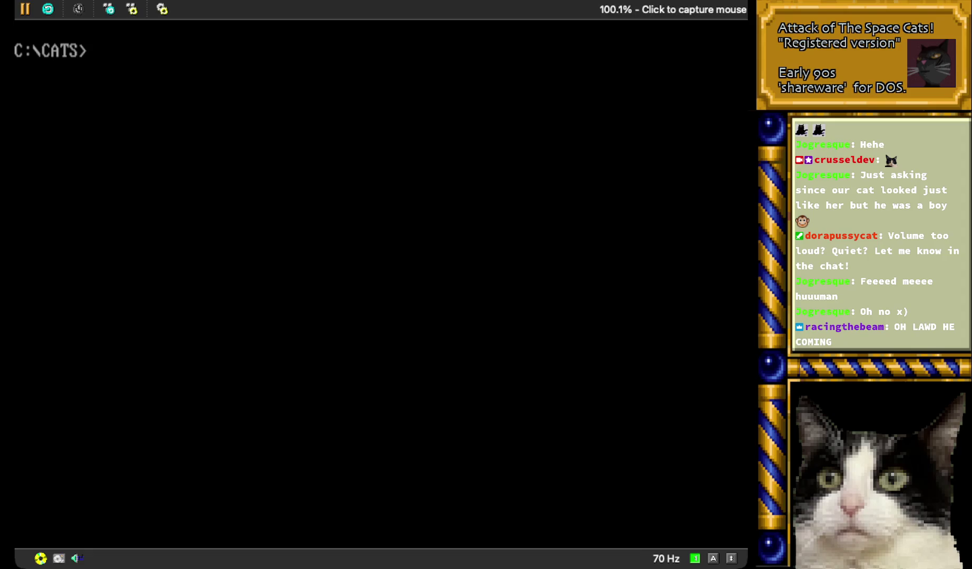
- Print log.txt in DOSBox-X to show the 10677-over-8192 plane data abort, then return to Terminal
{"action": "type", "text": "tpye lo"}
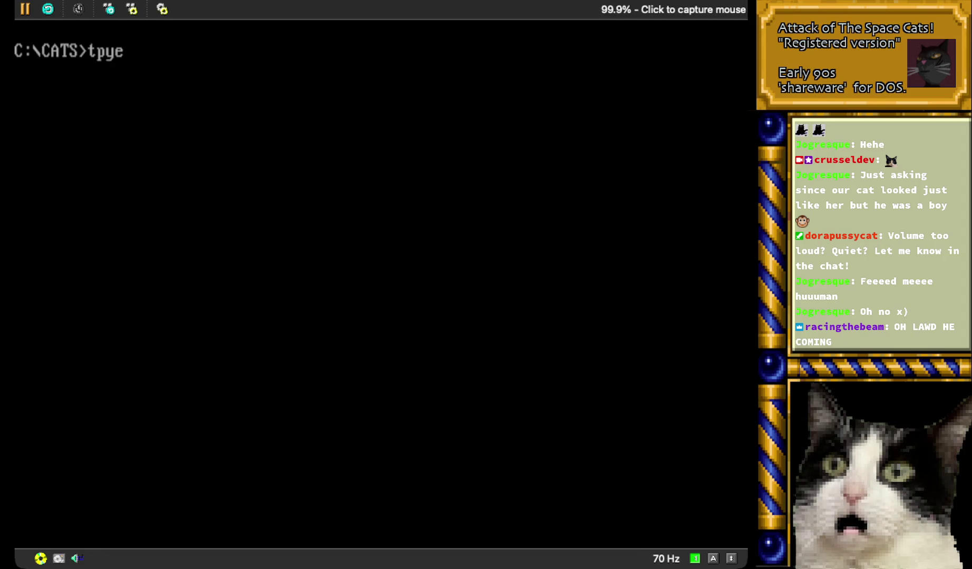
{"action": "key", "text": "BackSpace"}
{"action": "key", "text": "BackSpace"}
{"action": "key", "text": "BackSpace"}
{"action": "type", "text": "ype log.txt"}
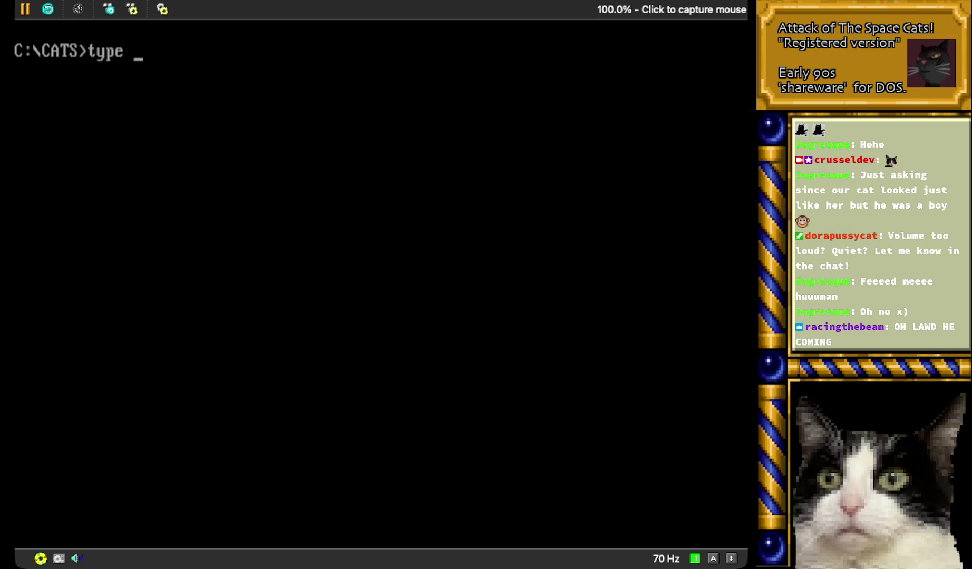
{"action": "key", "text": "Return"}
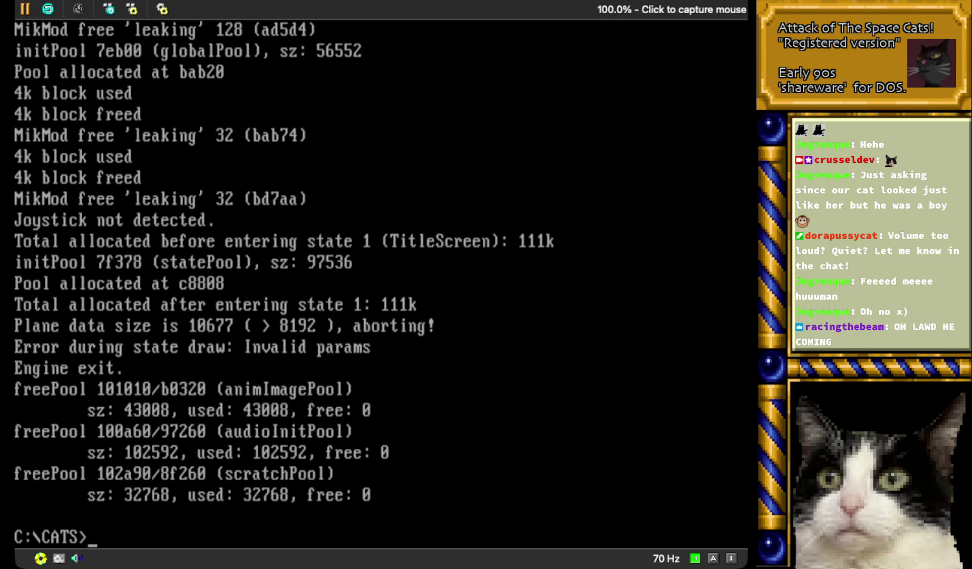
{"action": "key", "text": "super+Tab"}
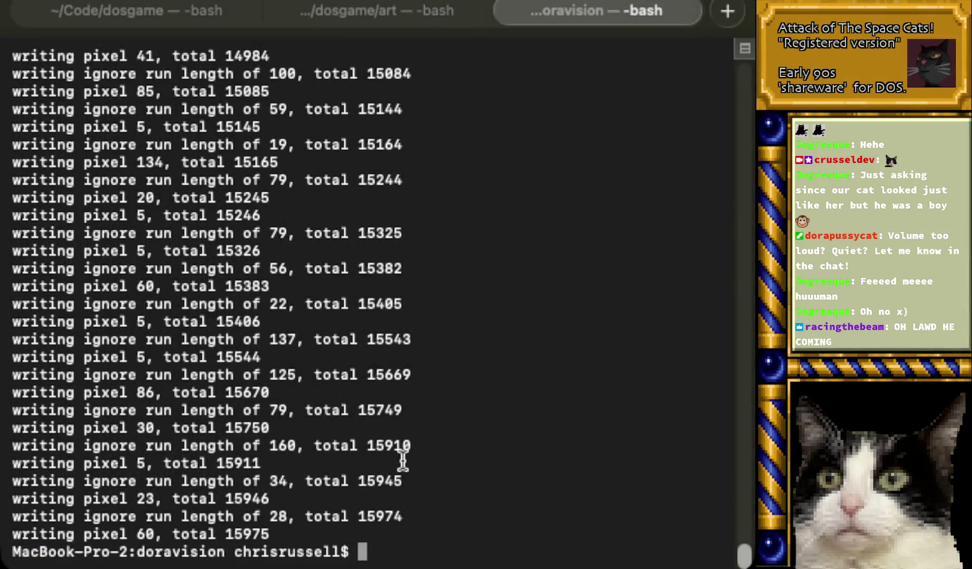
- Check the verbose dorafy.py frames.run conversion output, then bring up packlist.txt in the code editor
{"action": "key", "text": "Up"}
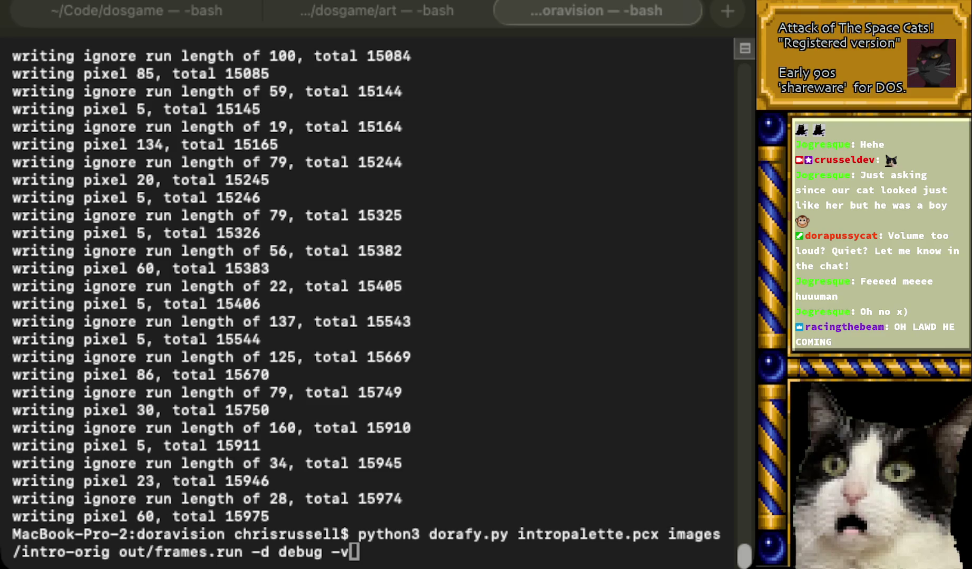
{"action": "left_click", "coordinate": [446, 390]}
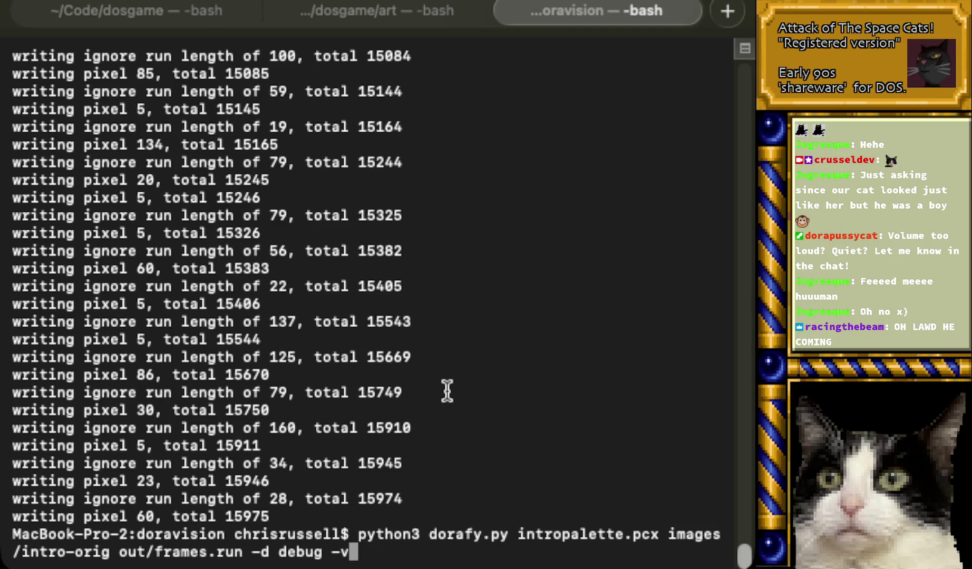
{"action": "key", "text": "super+Tab"}
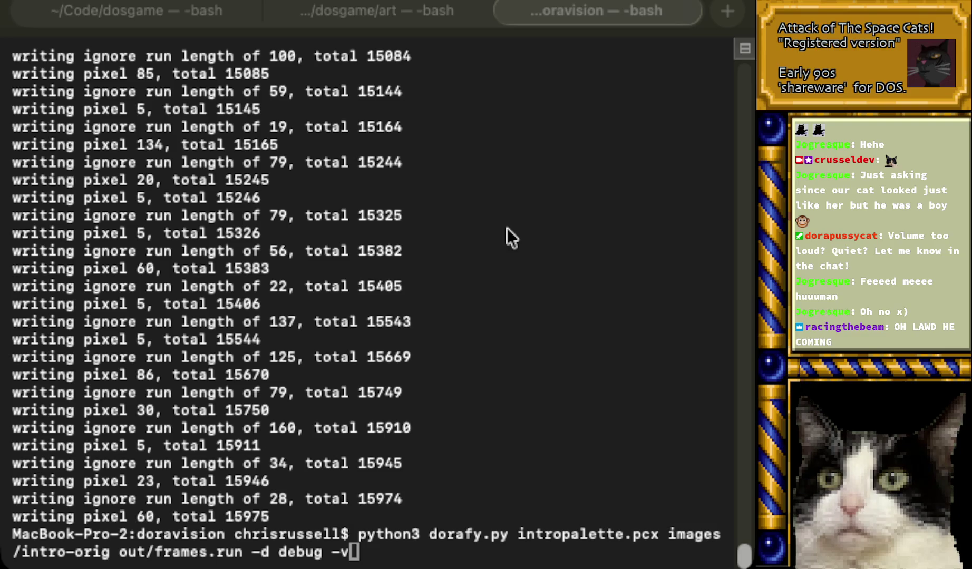
{"action": "left_click", "coordinate": [426, 242]}
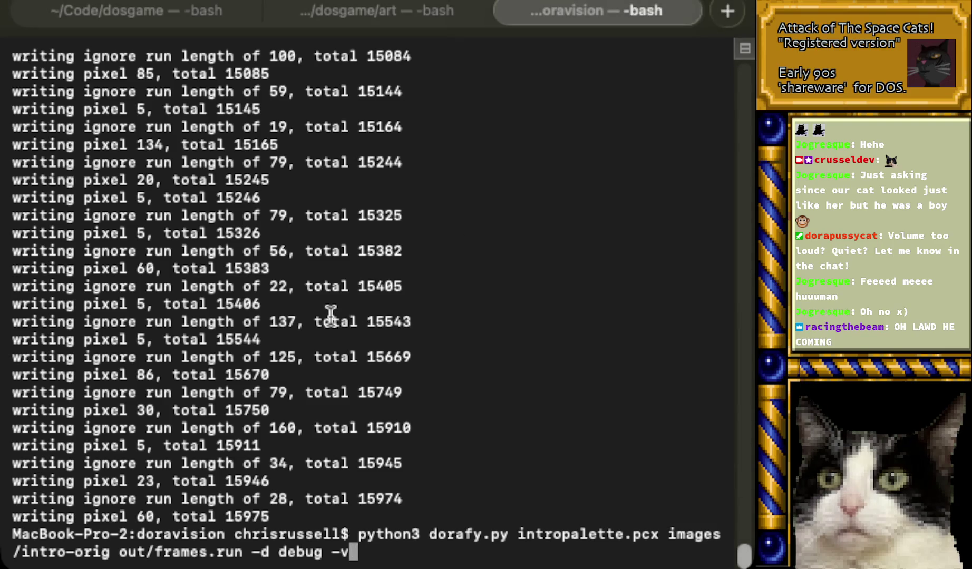
{"action": "key", "text": "super+Tab"}
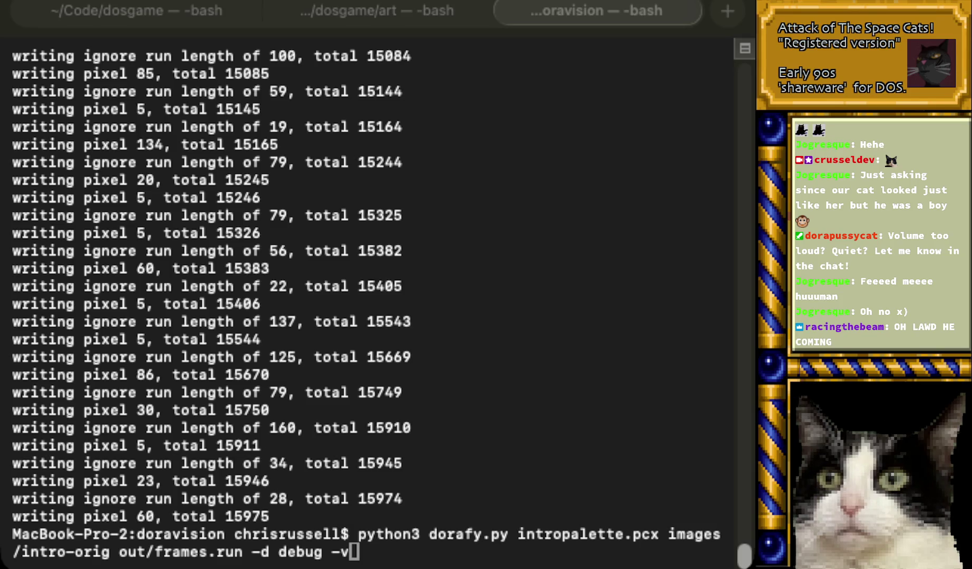
{"action": "key", "text": "super+Tab"}
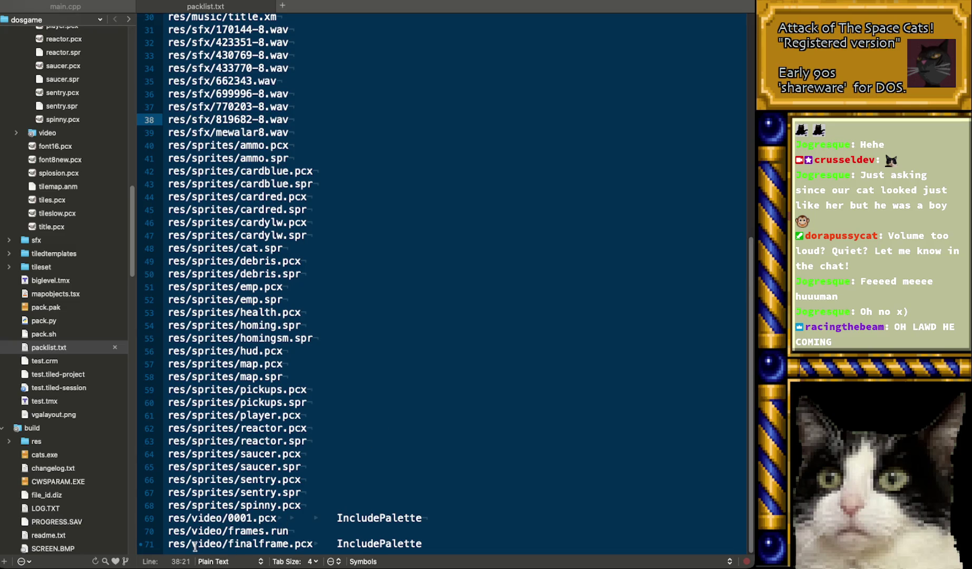
- Go to the res/video/frames.run entry in packlist.txt and scroll through the list
{"action": "left_click", "coordinate": [289, 532]}
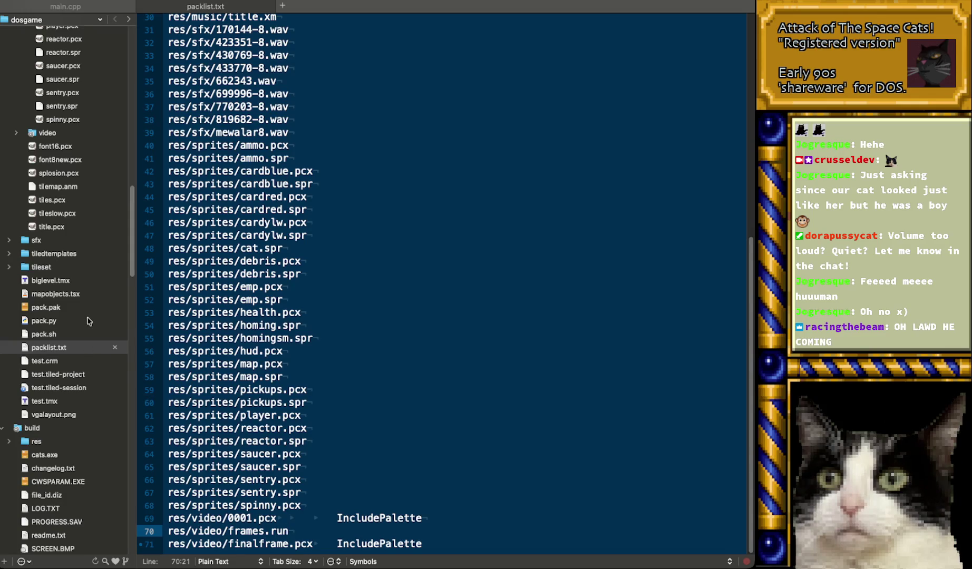
{"action": "scroll", "coordinate": [84, 328], "scroll_direction": "down", "scroll_amount": 8}
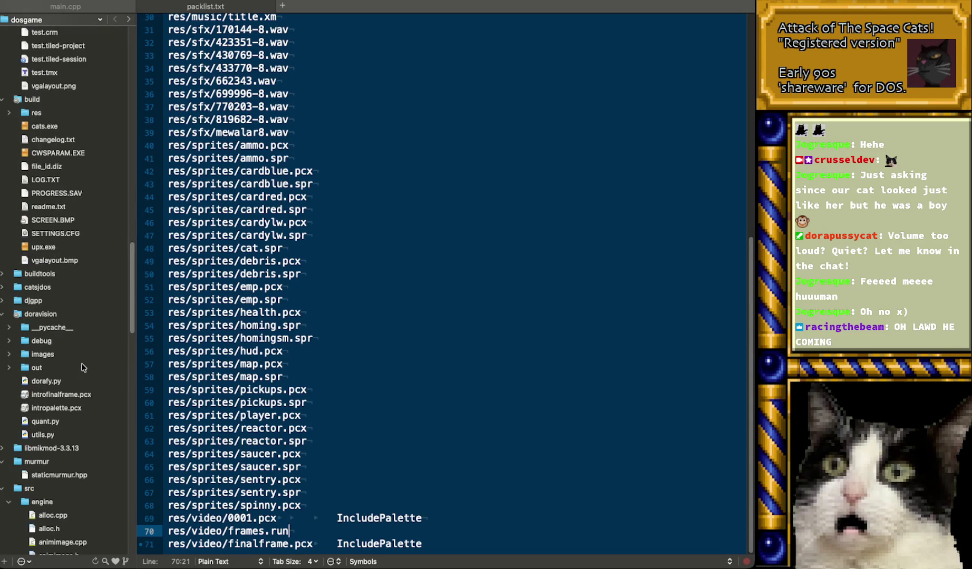
{"action": "scroll", "coordinate": [96, 419], "scroll_direction": "down", "scroll_amount": 10}
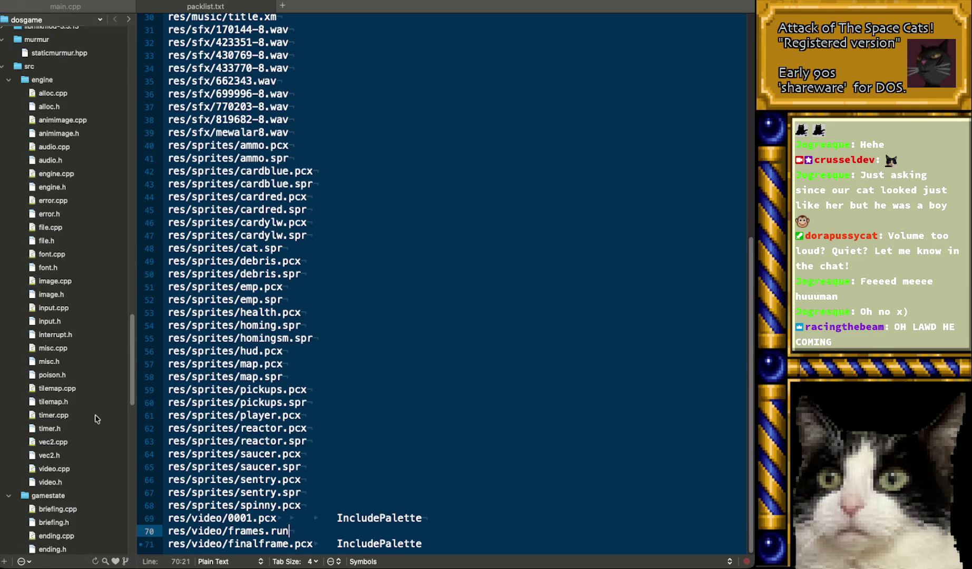
{"action": "scroll", "coordinate": [96, 419], "scroll_direction": "down", "scroll_amount": 10}
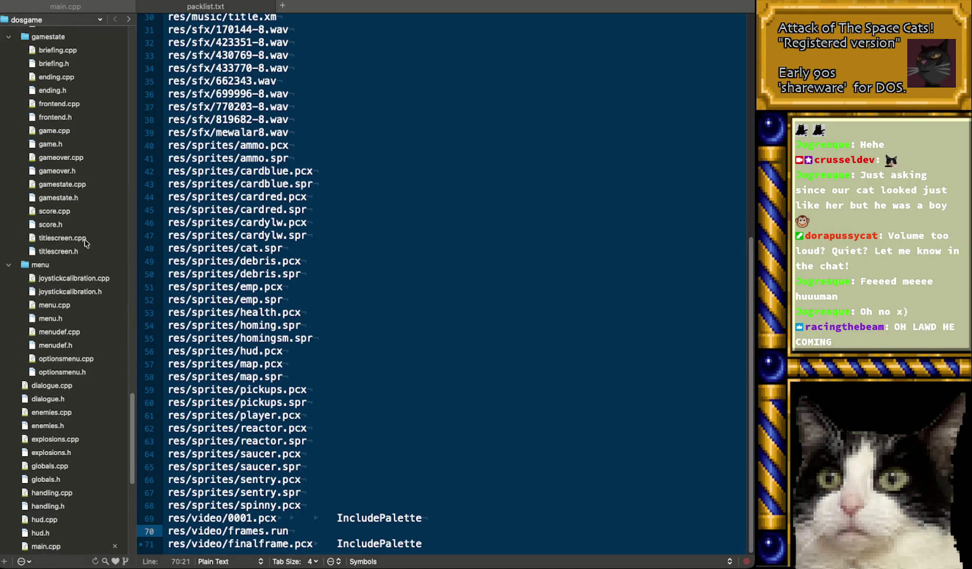
- Open titlescreen.cpp and read how the intro loads frames.run, then return to Terminal
{"action": "left_click", "coordinate": [80, 238]}
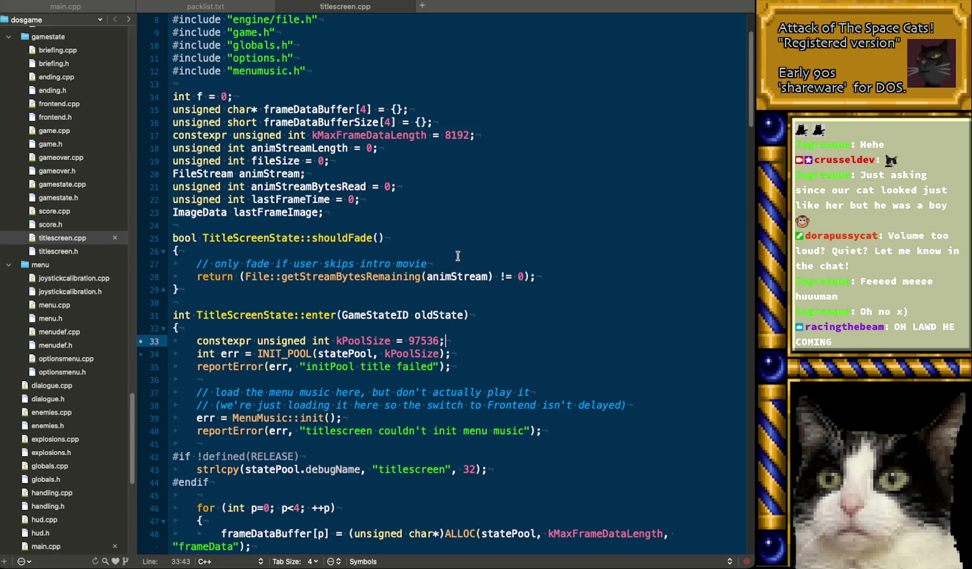
{"action": "left_click", "coordinate": [437, 299]}
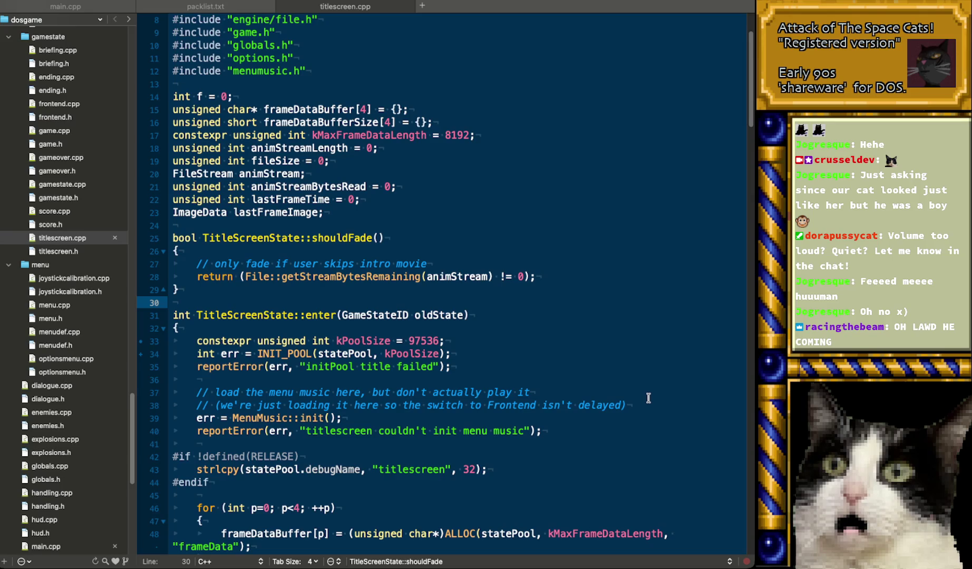
{"action": "scroll", "coordinate": [645, 397], "scroll_direction": "down", "scroll_amount": 5}
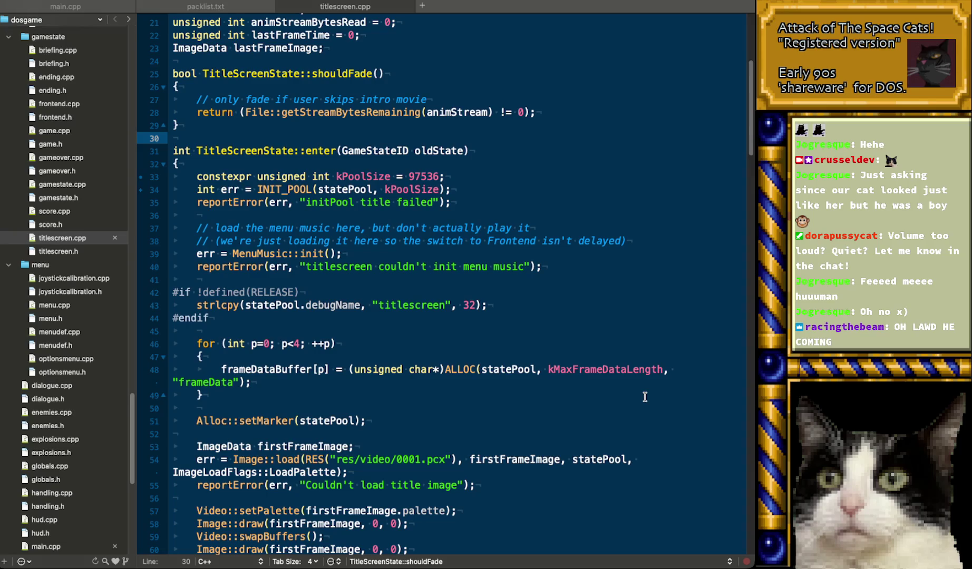
{"action": "scroll", "coordinate": [645, 397], "scroll_direction": "down", "scroll_amount": 5}
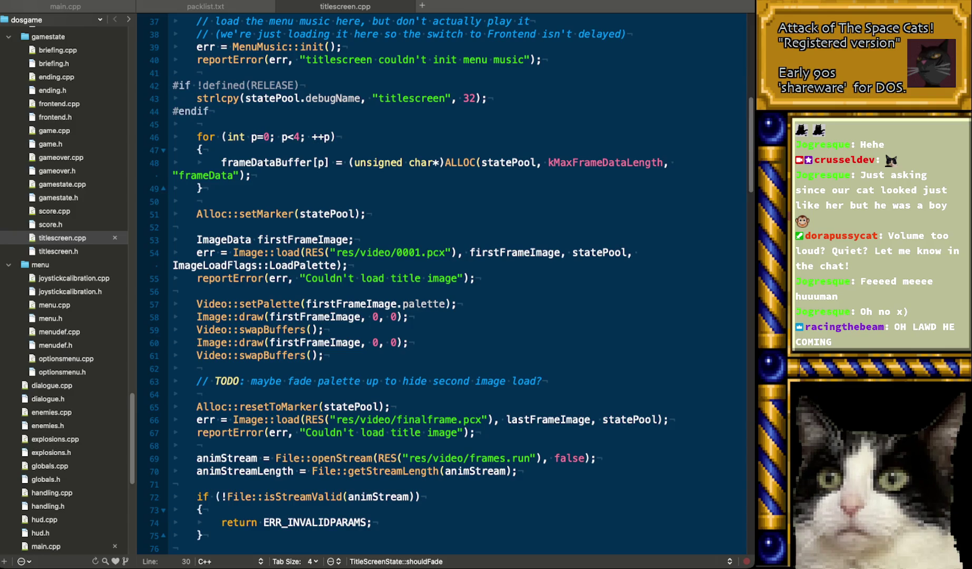
{"action": "key", "text": "super+Tab"}
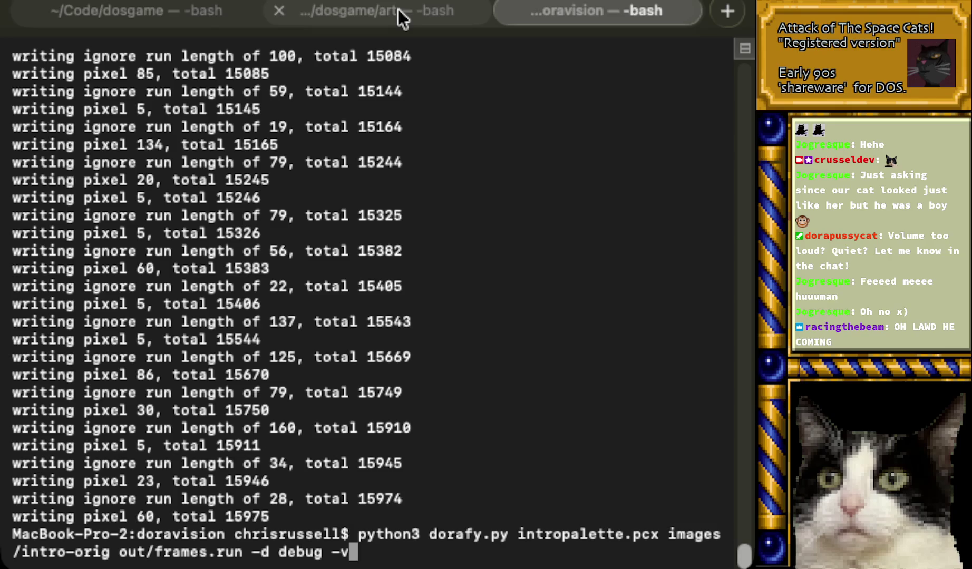
- In DOSBox, run the upres batch file to copy the updated resources into the game folder
{"action": "key", "text": "super+Tab"}
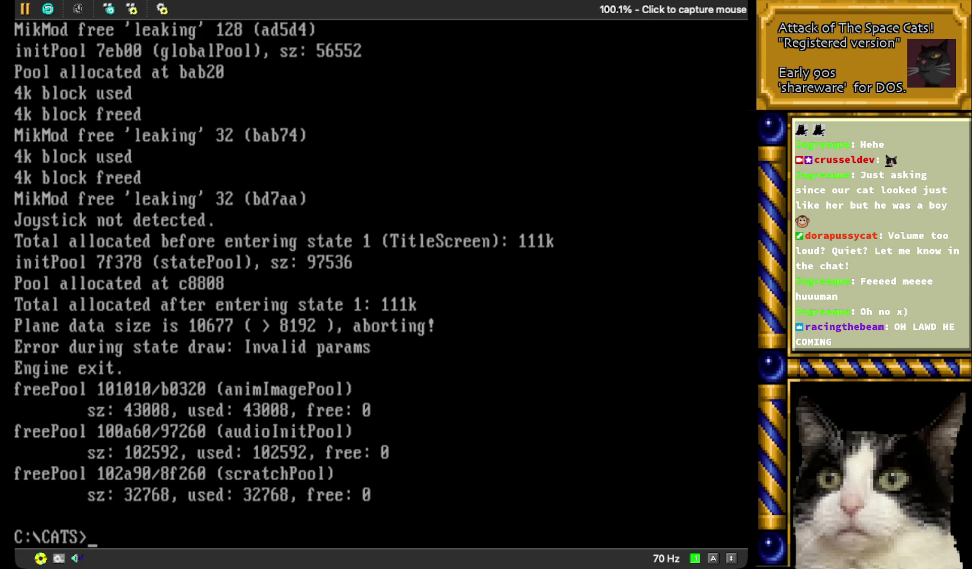
{"action": "type", "text": "upres"}
{"action": "key", "text": "Return"}
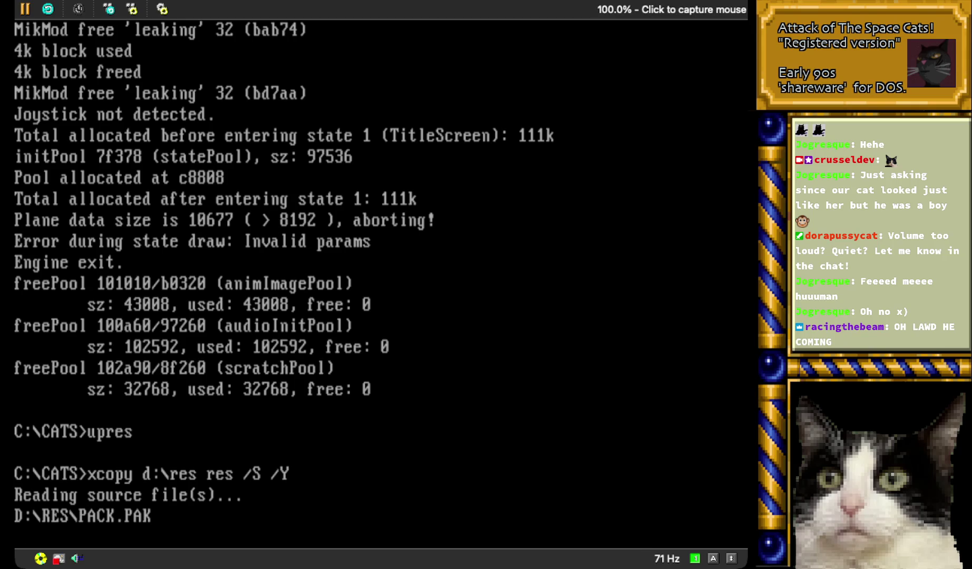
{"action": "key", "text": "Return"}
- Rerun upres after a typo, copying 2 files, then launch the game with cats
{"action": "type", "text": "cats"}
{"action": "key", "text": "BackSpace"}
{"action": "key", "text": "BackSpace"}
{"action": "key", "text": "BackSpace"}
{"action": "key", "text": "BackSpace"}
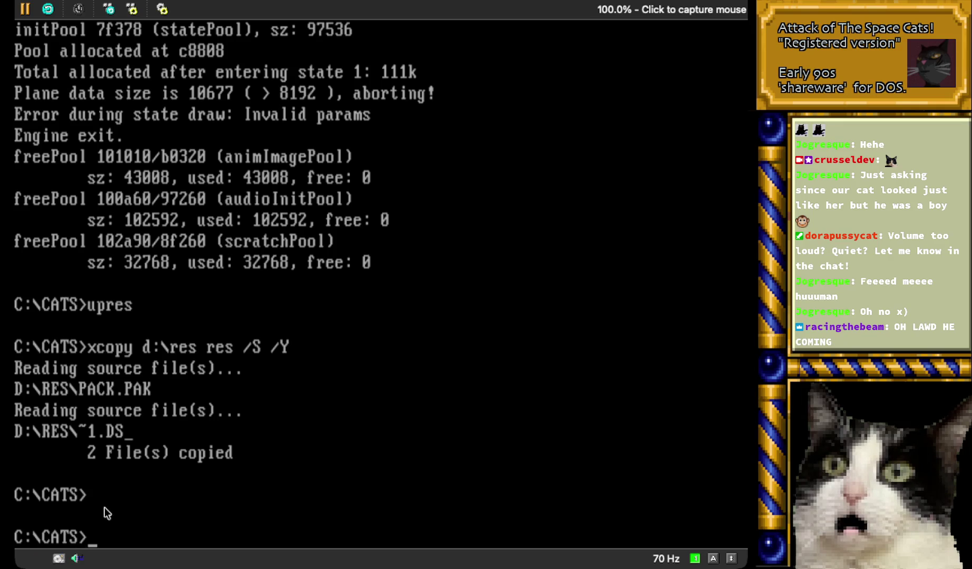
{"action": "type", "text": "upre"}
{"action": "key", "text": "Return"}
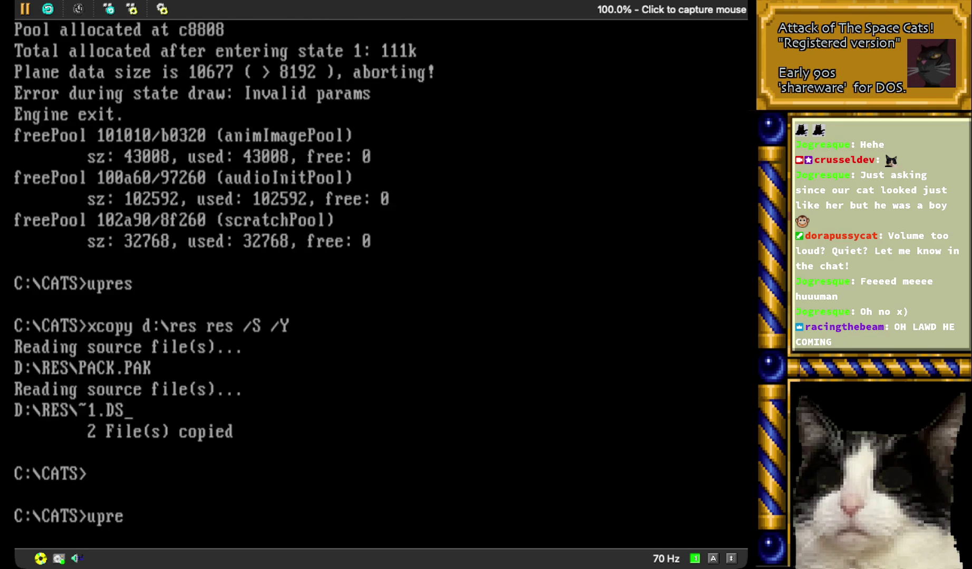
{"action": "type", "text": "upres"}
{"action": "key", "text": "Return"}
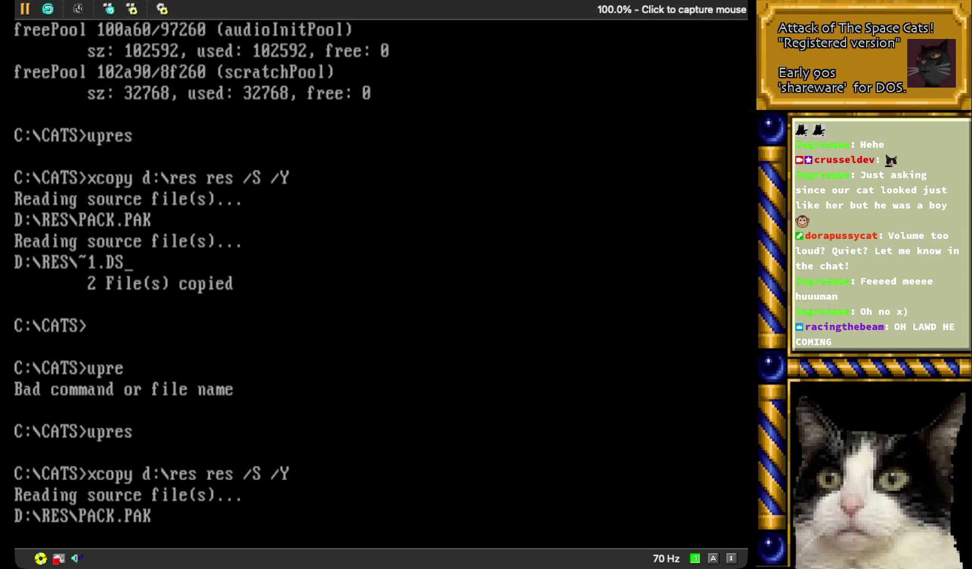
{"action": "type", "text": "cats"}
{"action": "key", "text": "Return"}
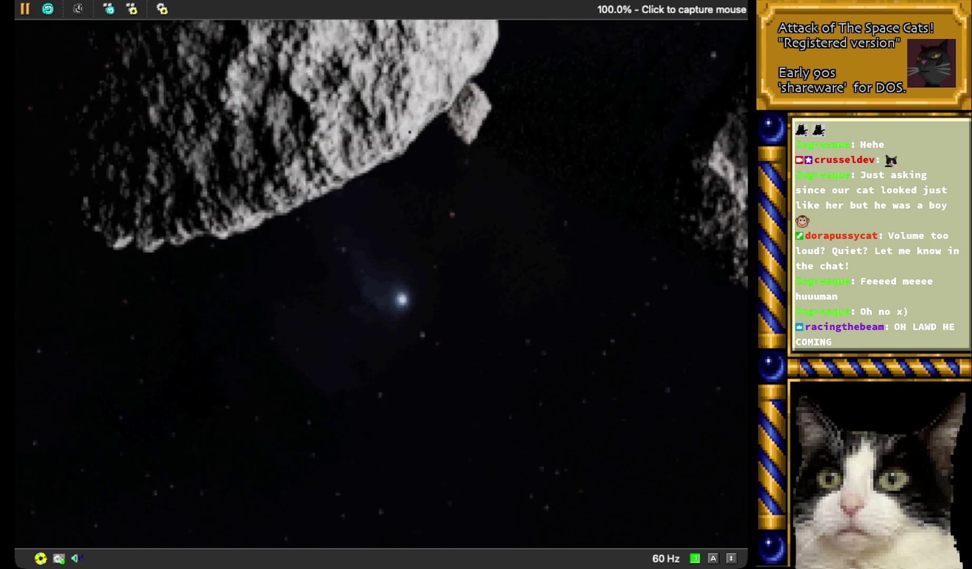
- End the asteroid intro with Escape, dropping back to the C:\CATS prompt
{"action": "key", "text": "Escape"}
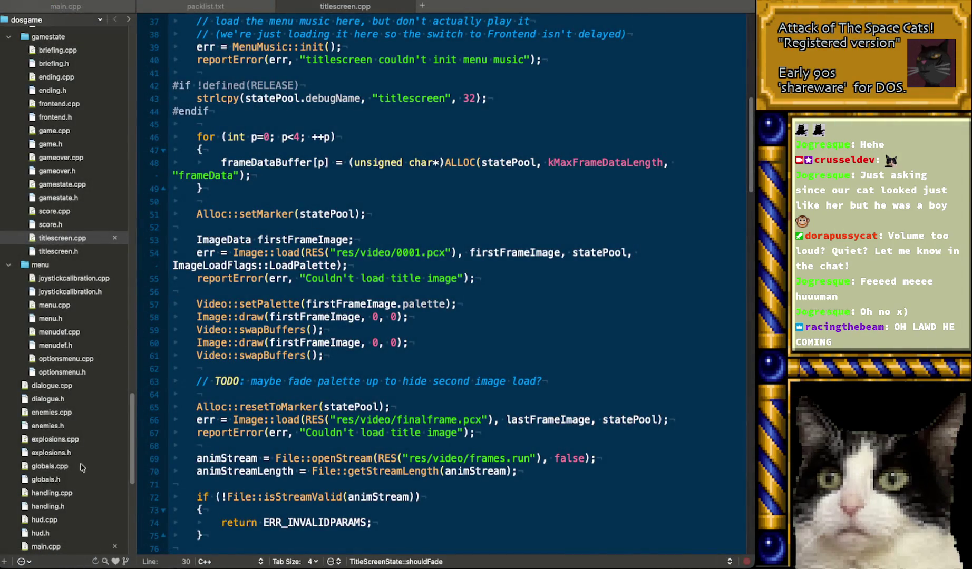
- Open dorafy.py under doravision and select the palette entry 255 comments on lines 47–49
{"action": "scroll", "coordinate": [77, 454], "scroll_direction": "up", "scroll_amount": 10}
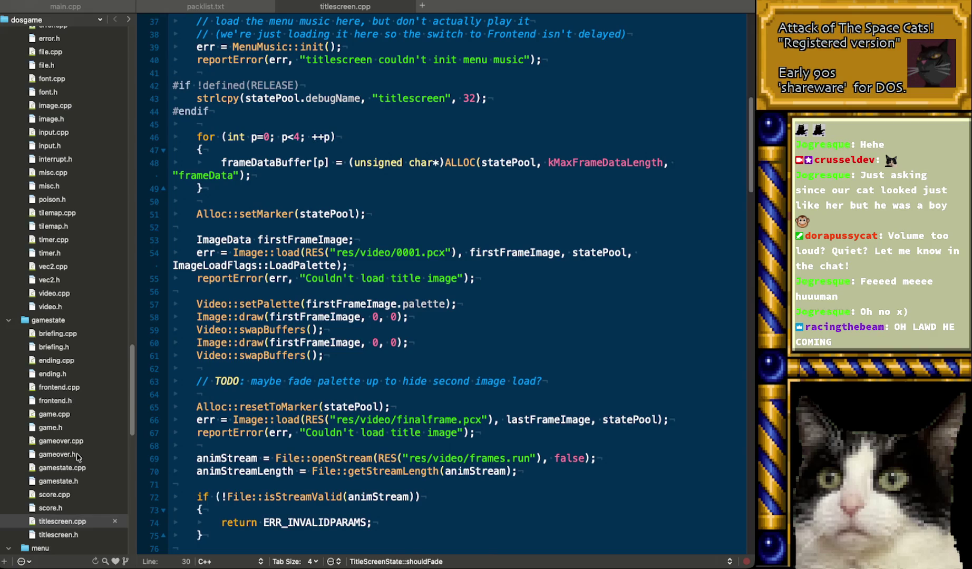
{"action": "scroll", "coordinate": [77, 454], "scroll_direction": "up", "scroll_amount": 15}
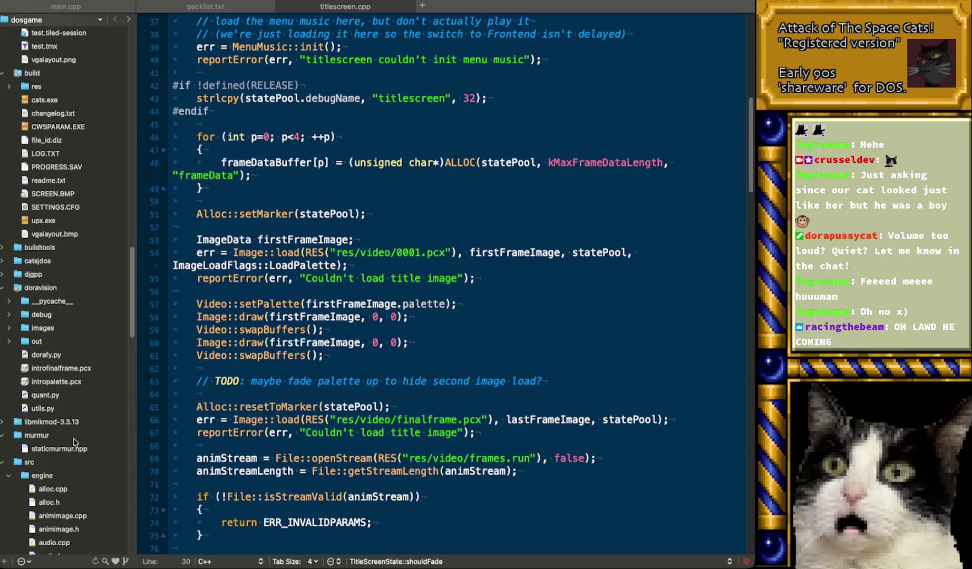
{"action": "left_click", "coordinate": [59, 358]}
{"action": "left_click", "coordinate": [403, 209]}
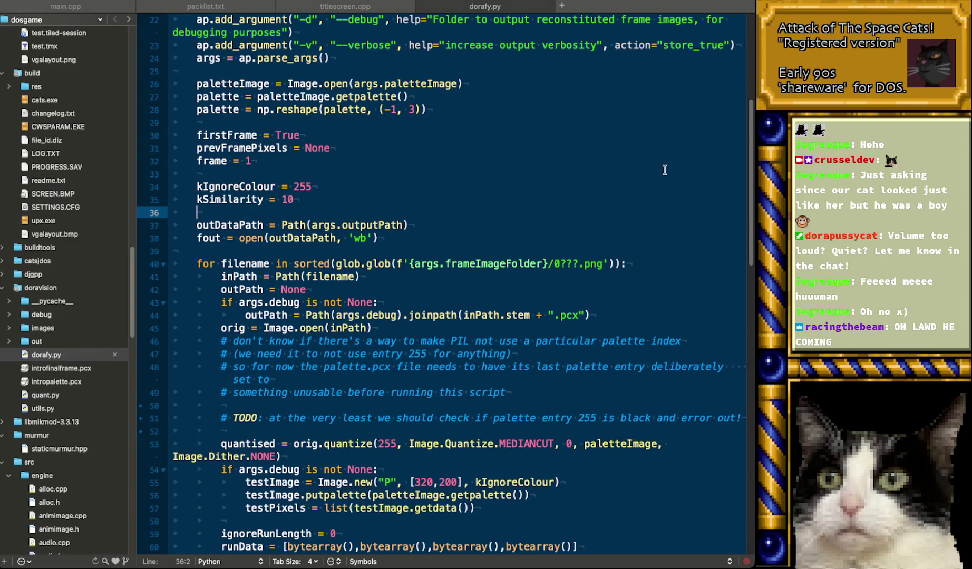
{"action": "scroll", "coordinate": [665, 170], "scroll_direction": "down", "scroll_amount": 3}
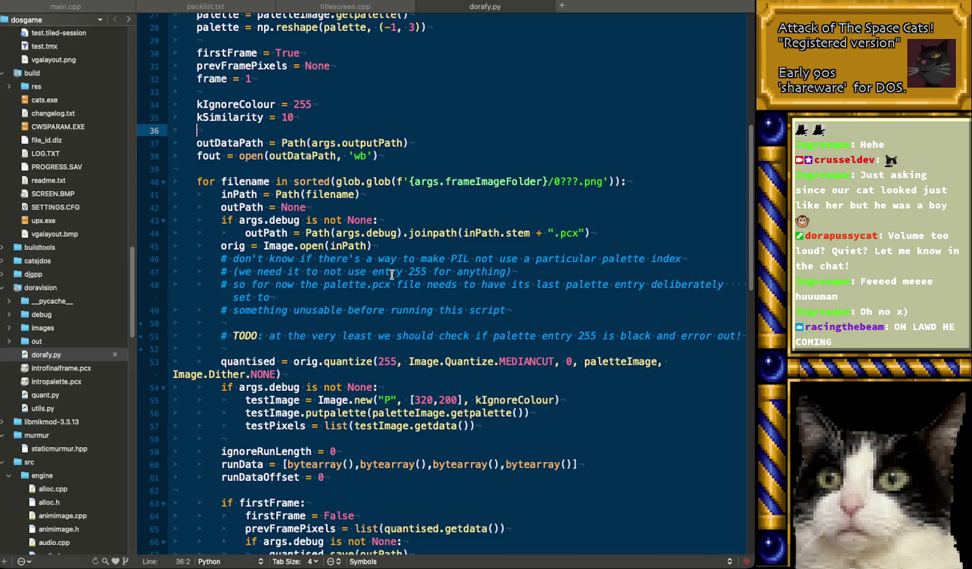
{"action": "left_click_drag", "start_coordinate": [269, 272], "coordinate": [526, 273]}
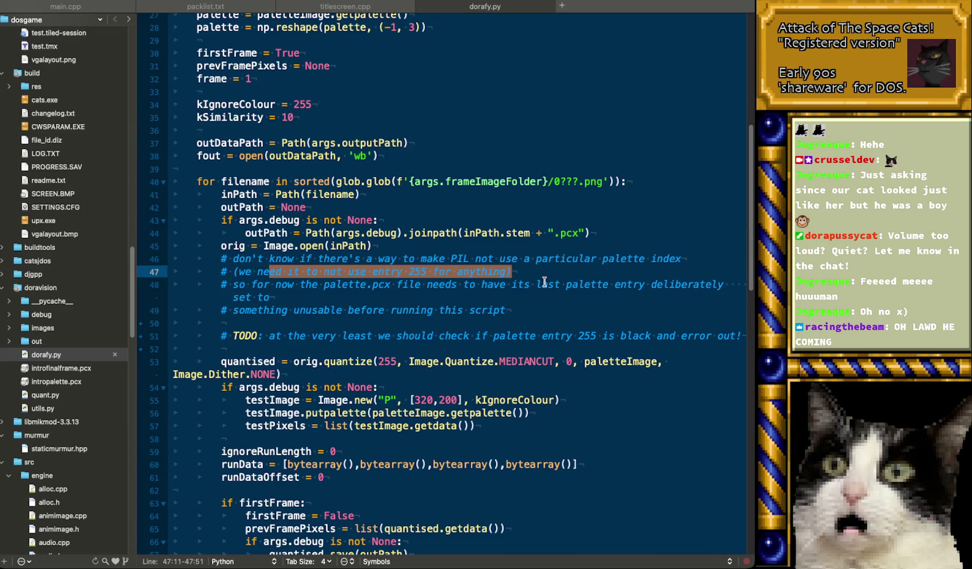
{"action": "left_click", "coordinate": [341, 285]}
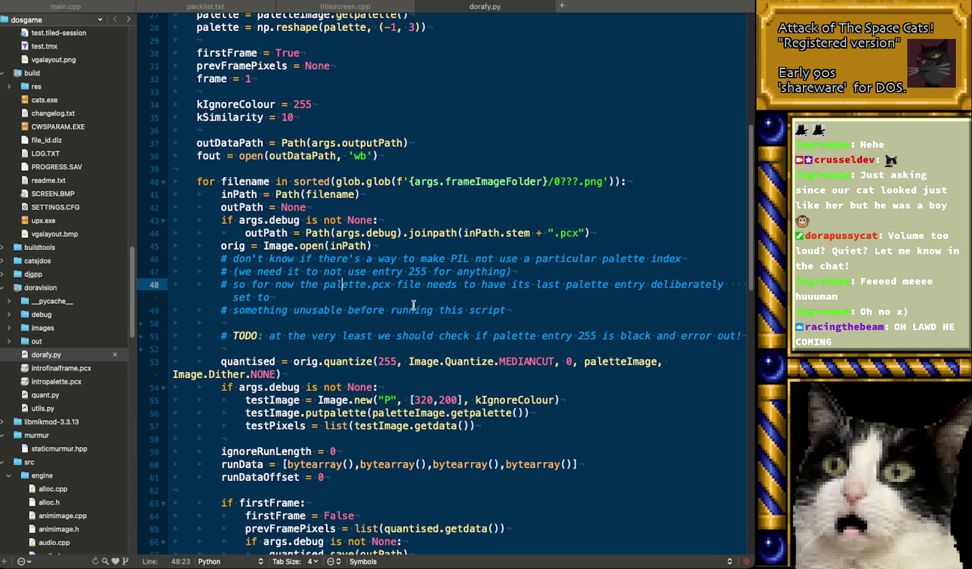
{"action": "mouse_move", "coordinate": [507, 311]}
{"action": "left_mouse_down"}
{"action": "mouse_move", "coordinate": [237, 285]}
{"action": "mouse_move", "coordinate": [216, 272]}
{"action": "left_mouse_up"}
{"action": "left_click", "coordinate": [538, 323]}
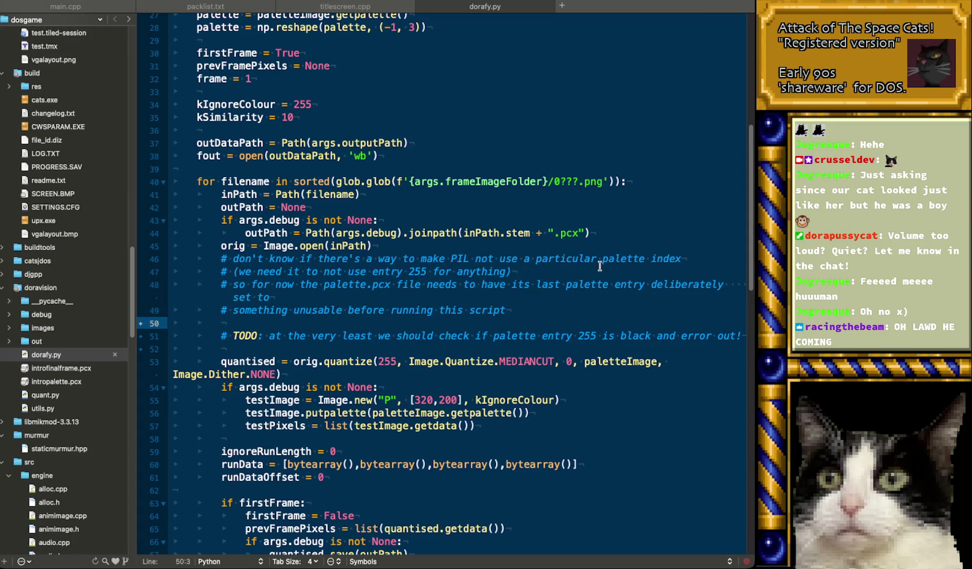